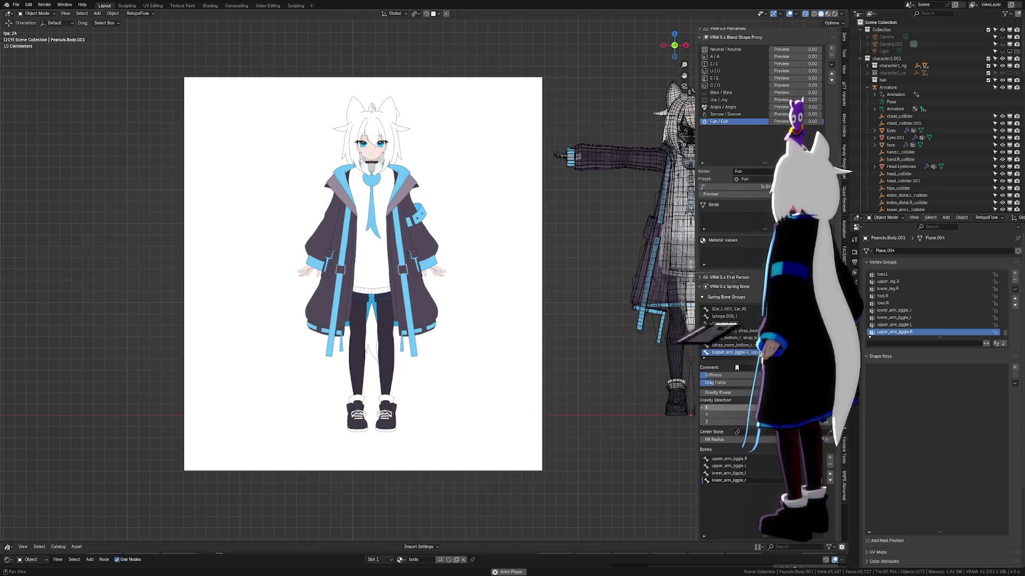
# Step: Centre and orbit the wireframe avatar, switching it to rendered shading
pyautogui.keyDown('shift'); pyautogui.moveTo(478, 324); pyautogui.dragTo(249, 396, button='middle'); pyautogui.keyUp('shift')
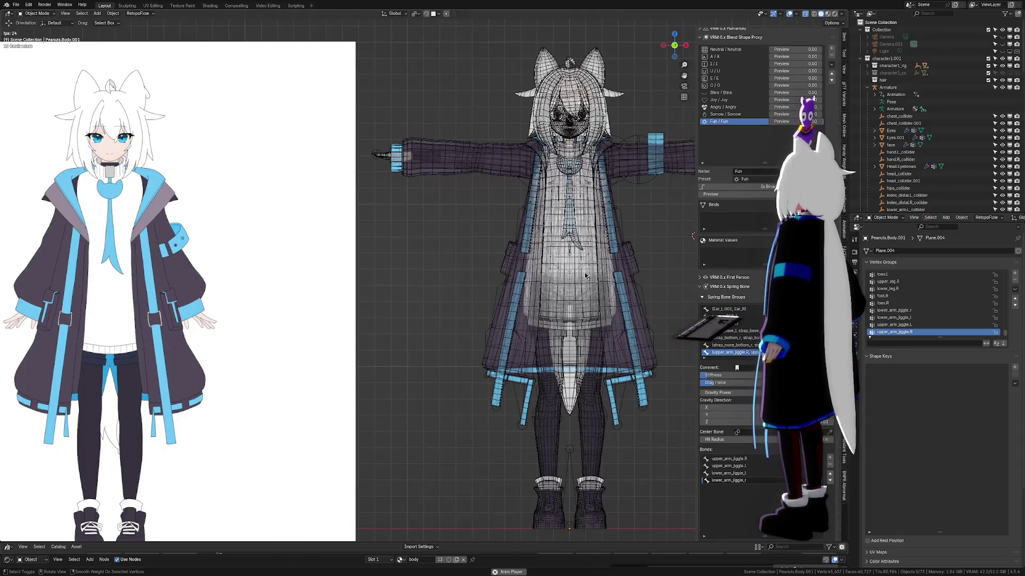
pyautogui.moveTo(585, 275); pyautogui.dragTo(552, 267, button='middle')
pyautogui.click(832, 15)
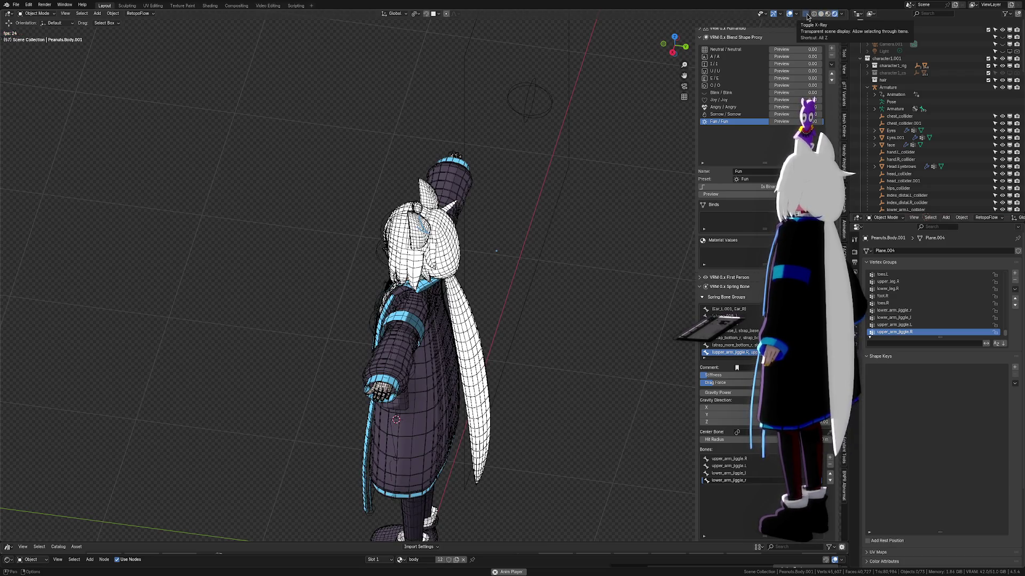
pyautogui.moveTo(559, 239)
pyautogui.mouseDown(button='middle')
pyautogui.moveTo(495, 260)
pyautogui.moveTo(513, 241)
pyautogui.mouseUp(button='middle')
# Step: Snap to the right orthographic view and select the scene's sun light
pyautogui.press('KP_3')
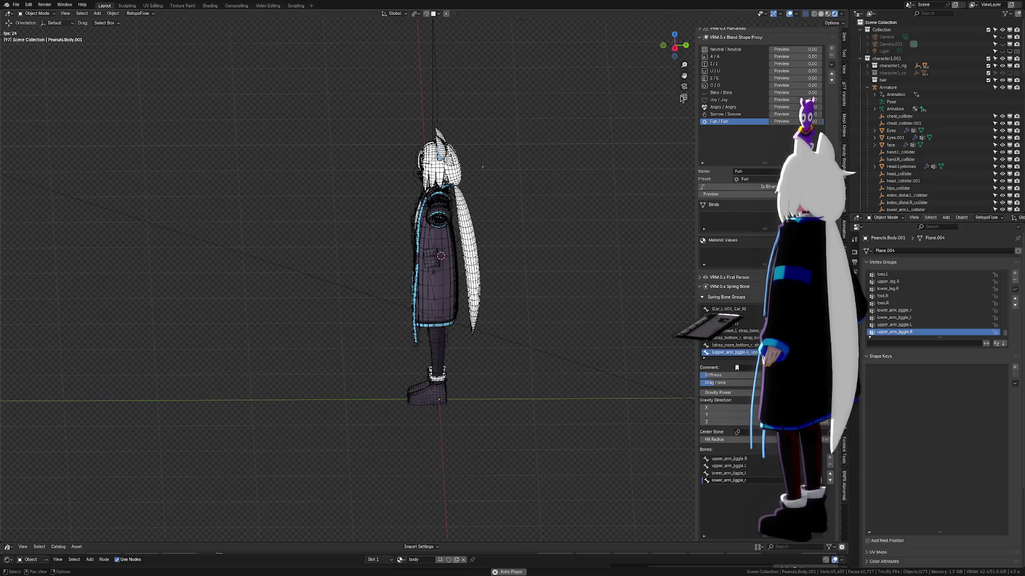
pyautogui.scroll(1, 347, 289)
pyautogui.moveTo(479, 109); pyautogui.dragTo(401, 136, button='middle')
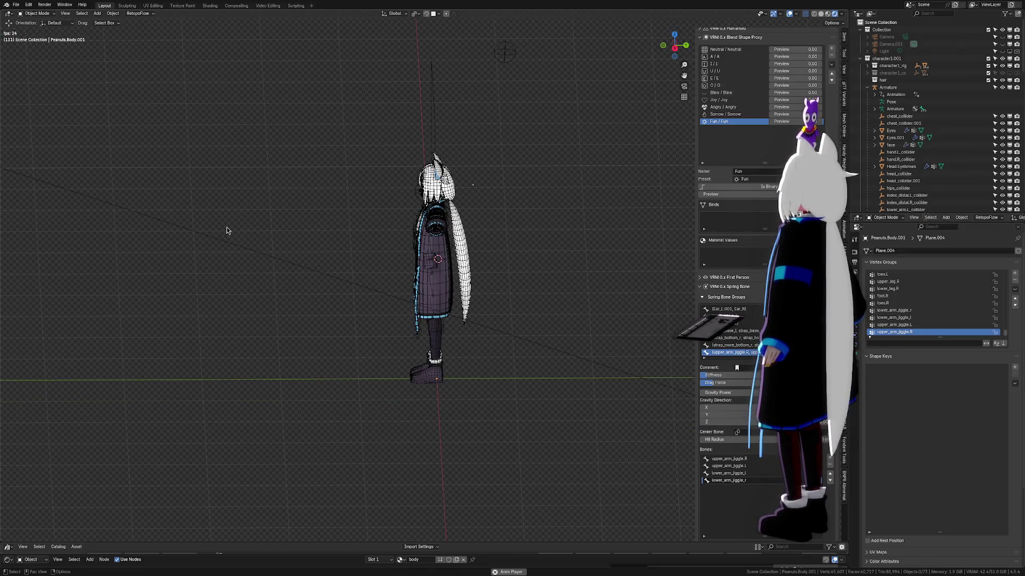
pyautogui.click(282, 260)
pyautogui.press('.')
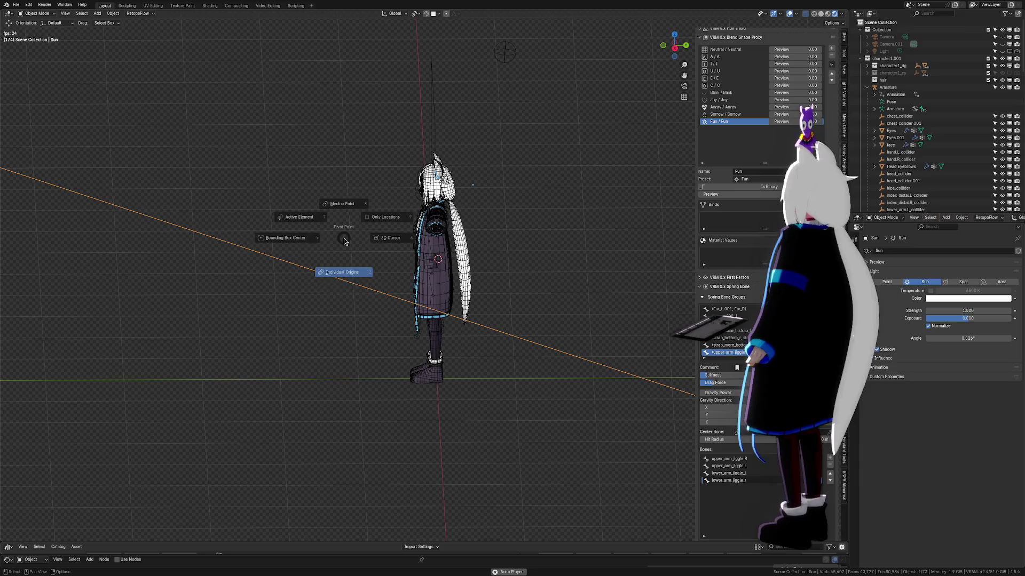
pyautogui.click(281, 248)
pyautogui.press('KP_Decimal')
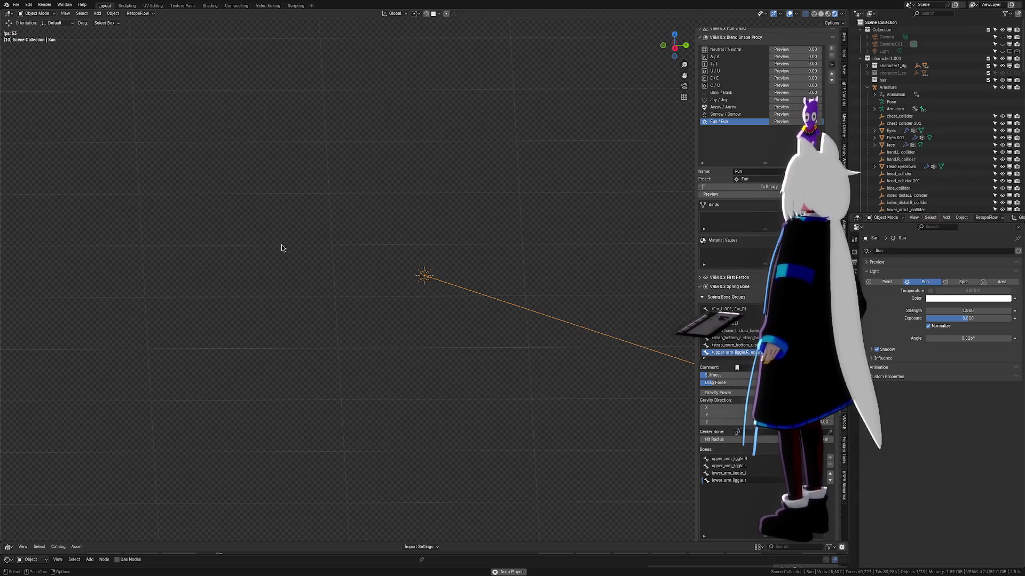
pyautogui.scroll(-5, 281, 248)
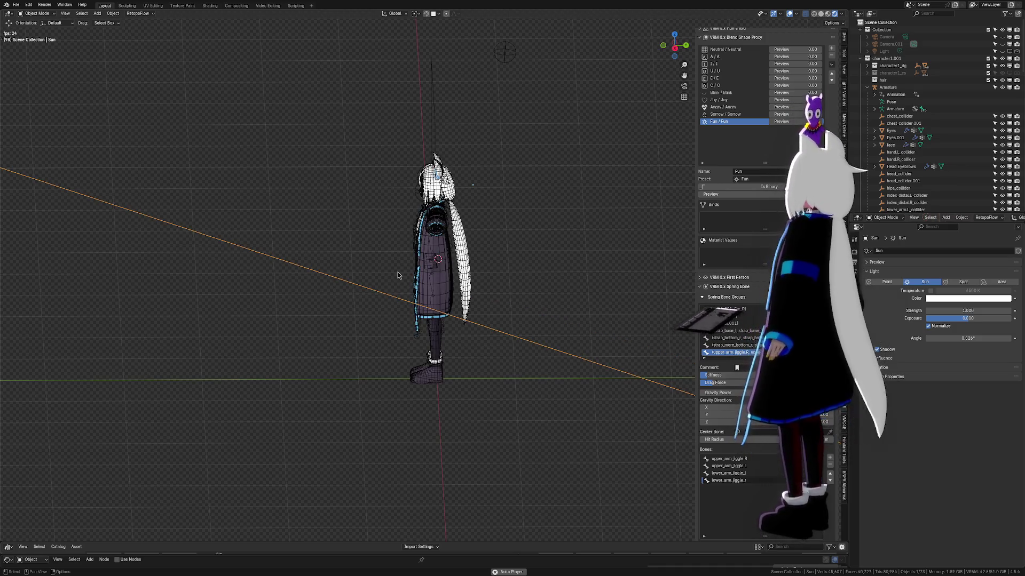
pyautogui.press('.')
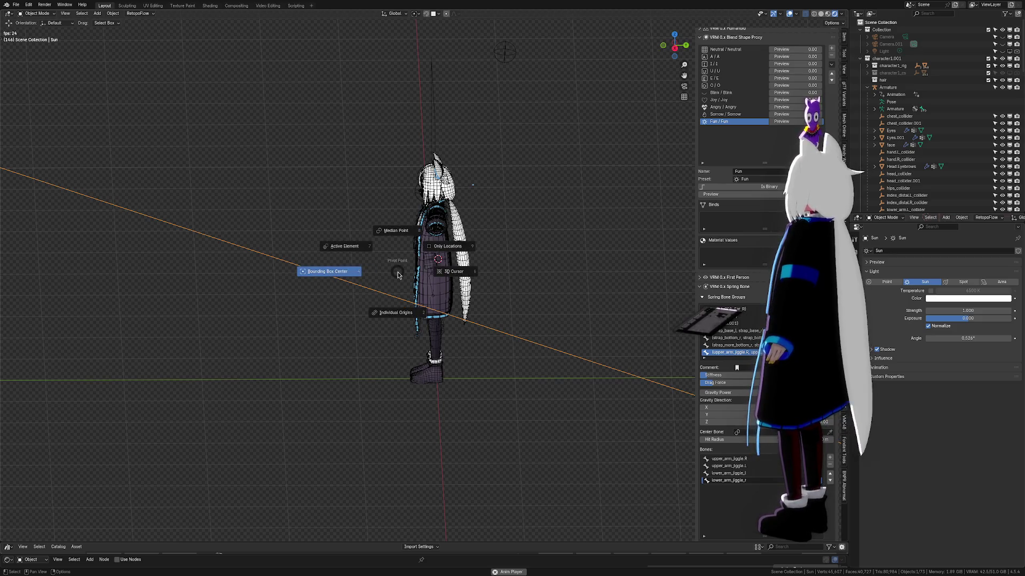
pyautogui.press('KP_Divide')
pyautogui.press('KP_Divide')
pyautogui.press('KP_Divide')
pyautogui.press('KP_Divide')
pyautogui.press('KP_Divide')
pyautogui.press('KP_Divide')
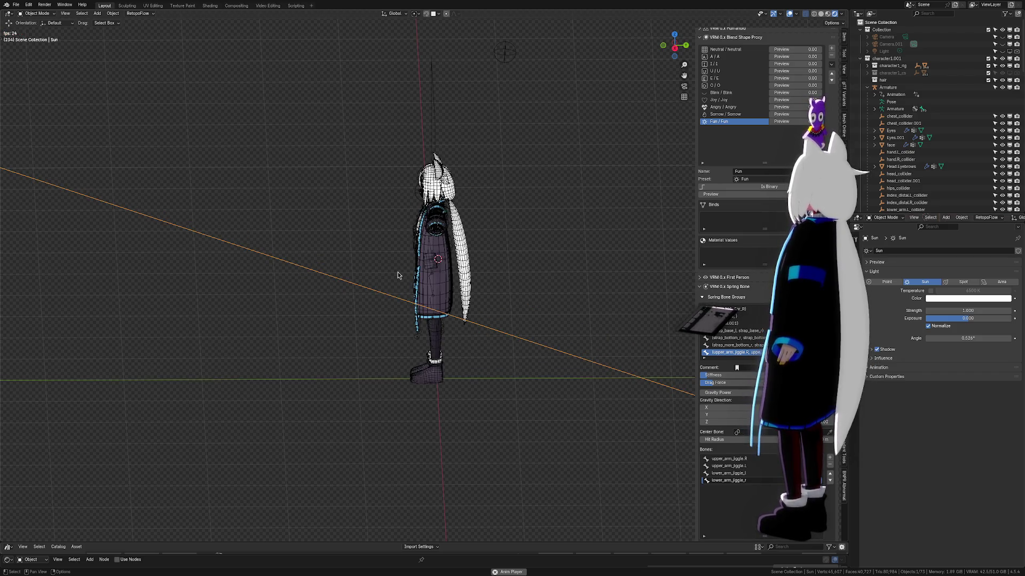
pyautogui.press('.')
pyautogui.press('Escape')
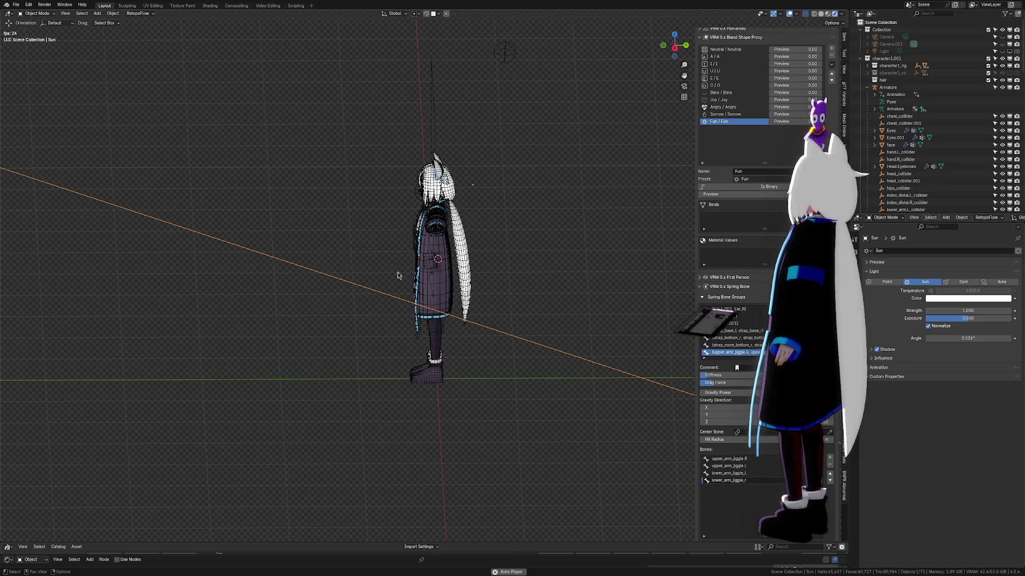
pyautogui.press('F3')
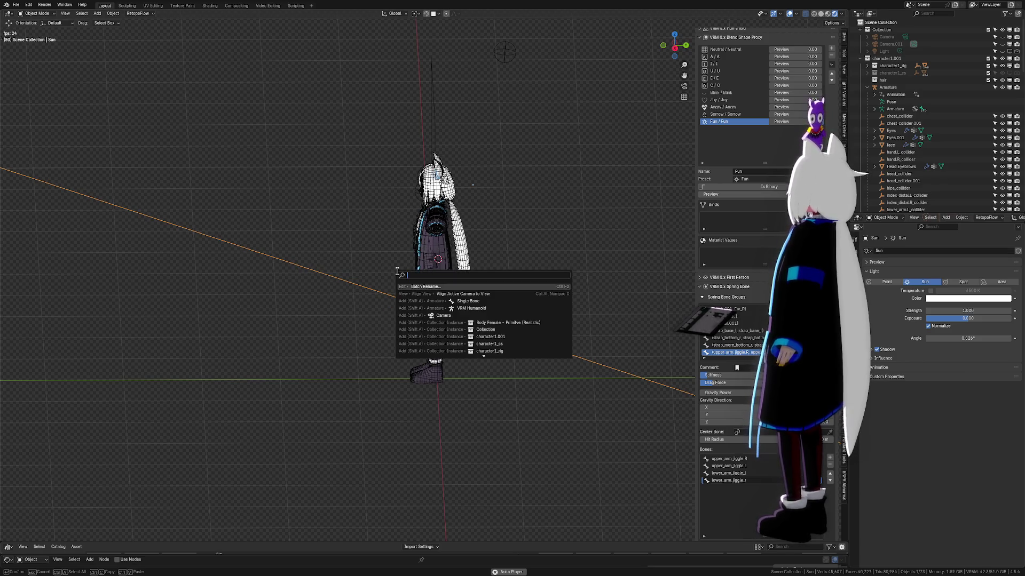
pyautogui.press('Escape')
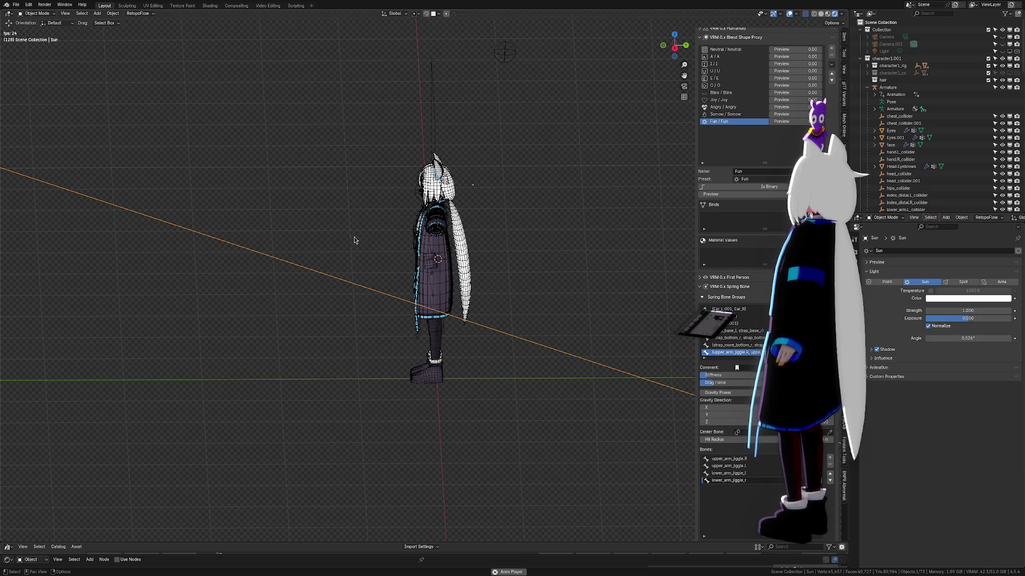
pyautogui.press('KP_5')
pyautogui.scroll(3, 436, 285)
# Step: Select the sun light and briefly isolate it in local view before restoring the scene
pyautogui.moveTo(437, 289); pyautogui.dragTo(379, 225, button='middle')
pyautogui.scroll(-4, 378, 225)
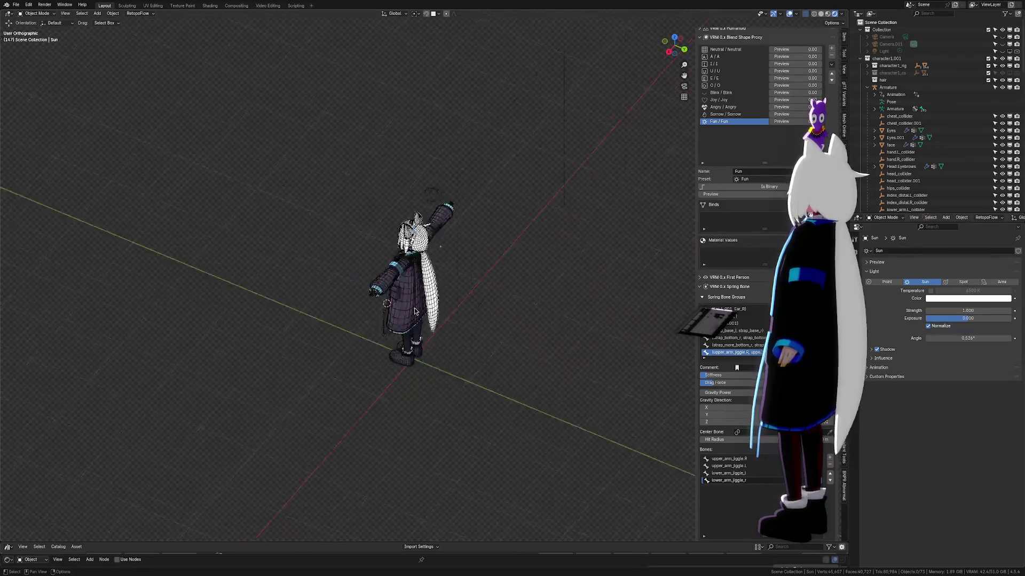
pyautogui.moveTo(167, 297); pyautogui.dragTo(270, 314, button='middle')
pyautogui.click(180, 317)
pyautogui.press('KP_Divide')
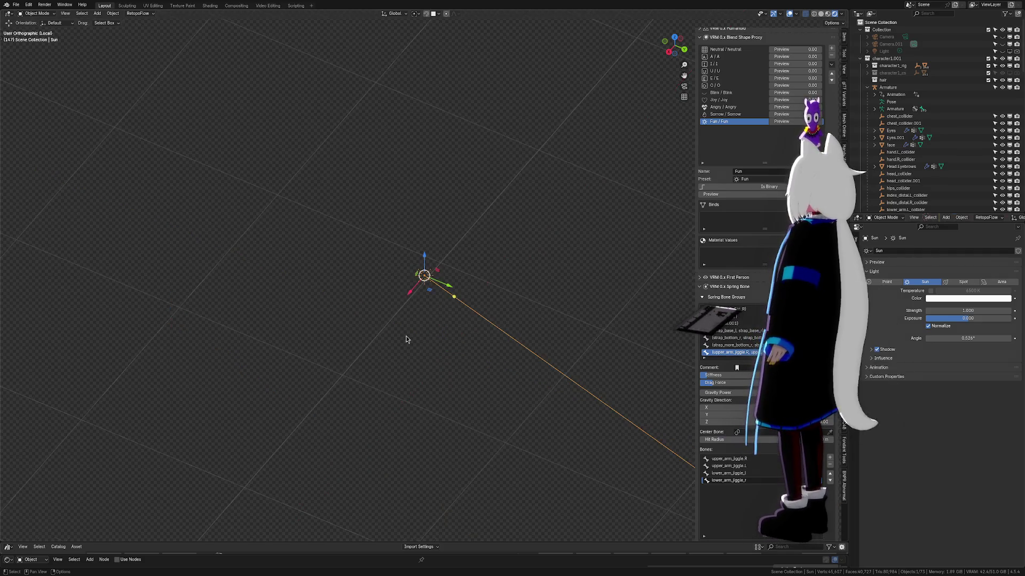
pyautogui.press('KP_Divide')
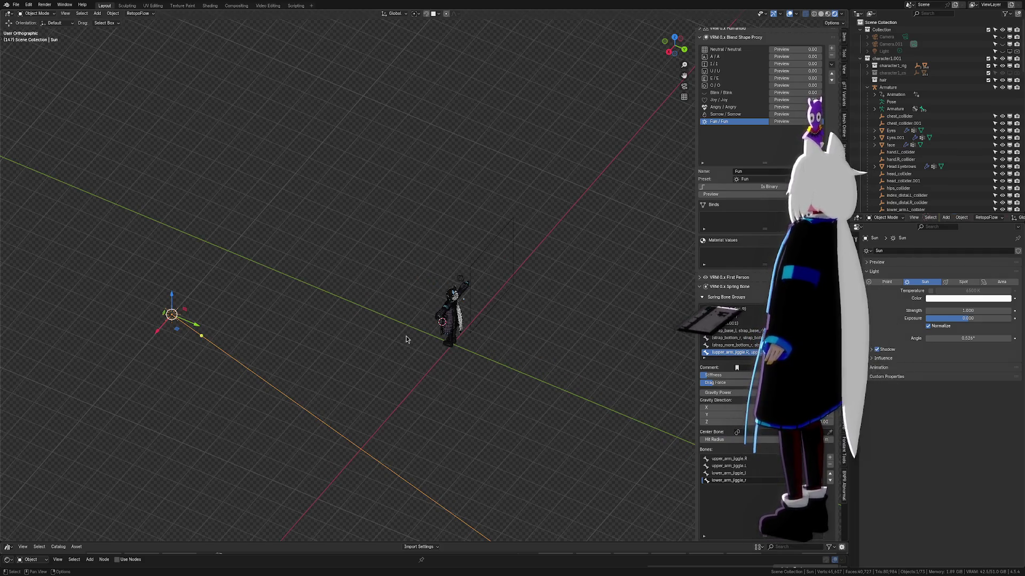
# Step: Set transform orientation to Global and start rotating the sun around the Z axis
pyautogui.press(',')
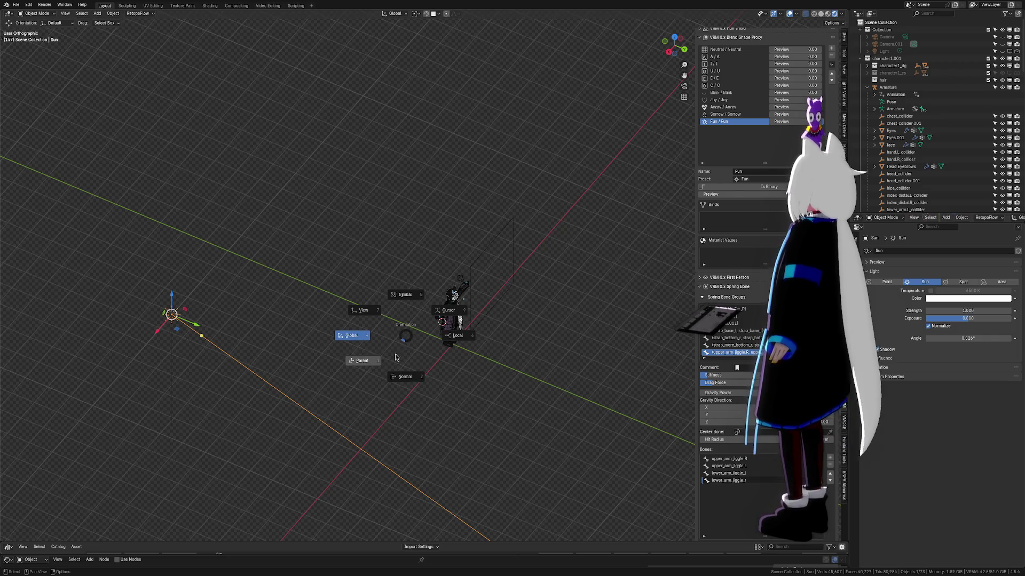
pyautogui.click(361, 342)
pyautogui.scroll(3, 479, 359)
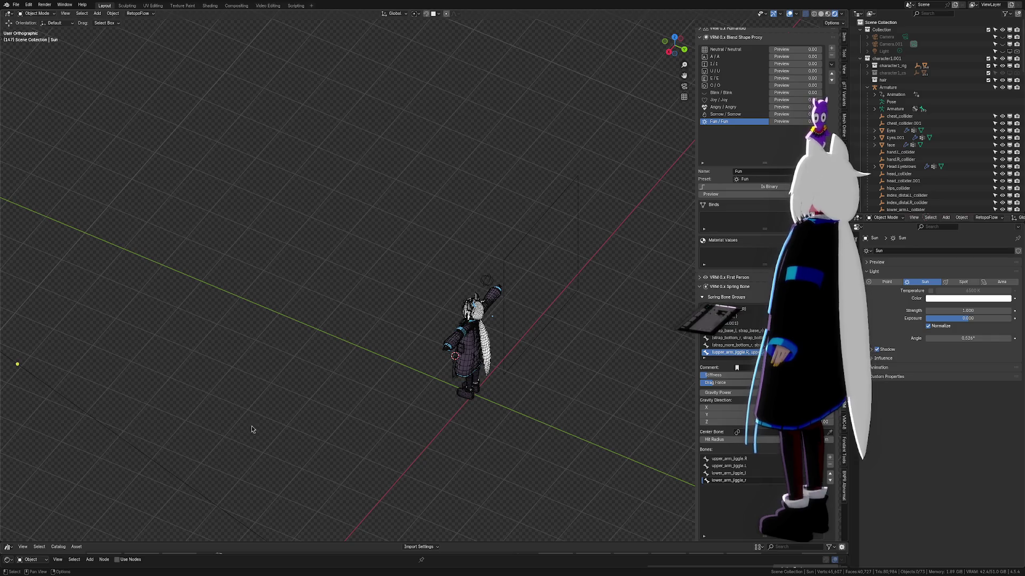
pyautogui.scroll(1, 321, 425)
pyautogui.scroll(2, 440, 417)
pyautogui.scroll(2, 560, 408)
pyautogui.press('r')
pyautogui.press('z')
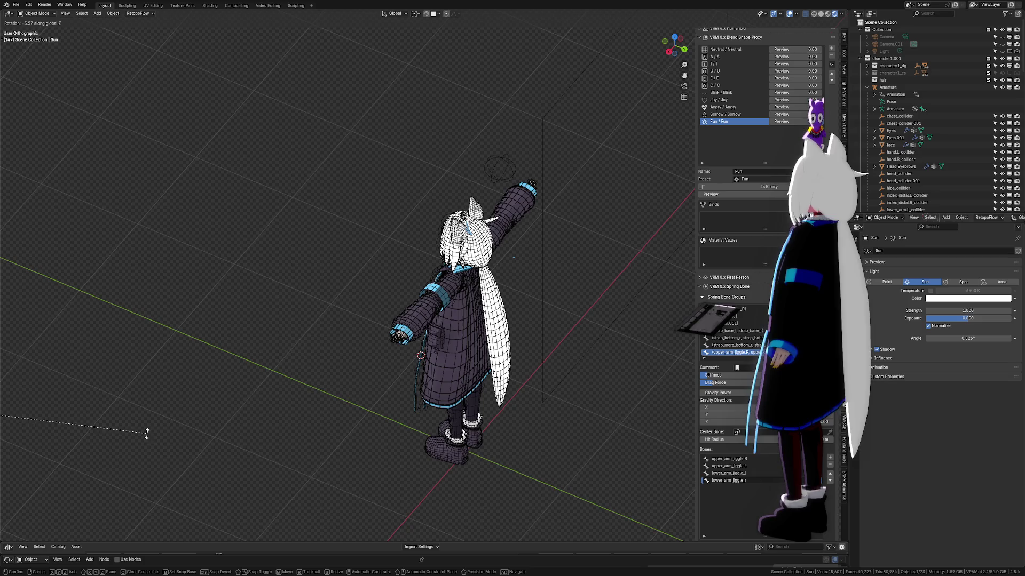
# Step: Confirm the sun rotation, turn off X-ray and rotate the sun 4.73° about Z
pyautogui.click(437, 45)
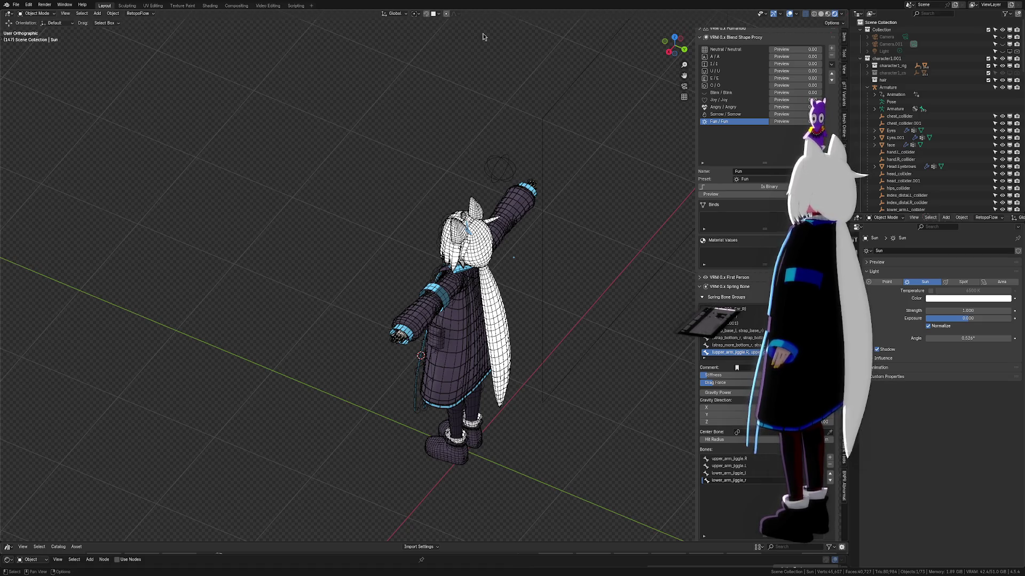
pyautogui.click(788, 16)
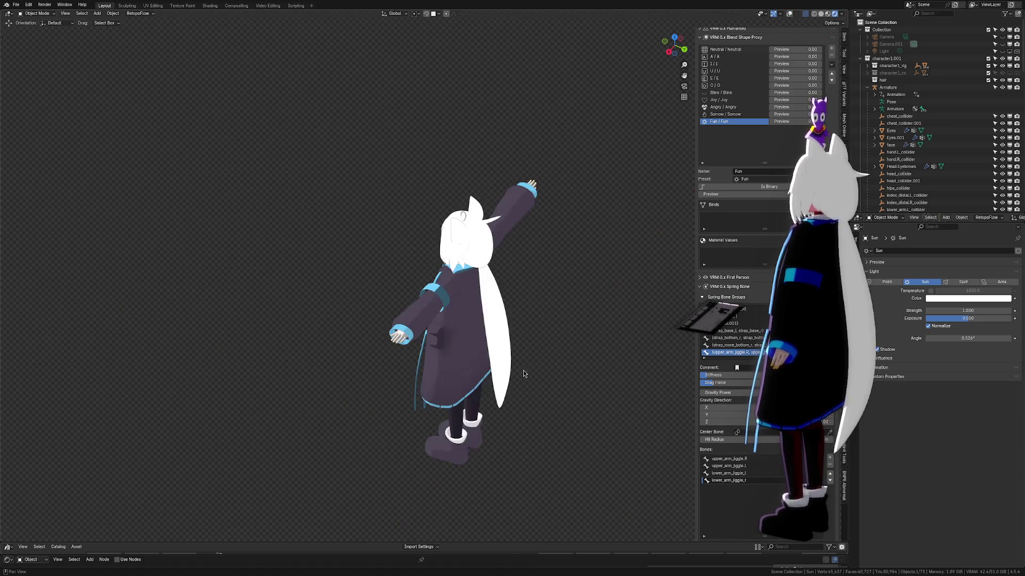
pyautogui.scroll(4, 522, 369)
pyautogui.scroll(4, 526, 401)
pyautogui.press('r')
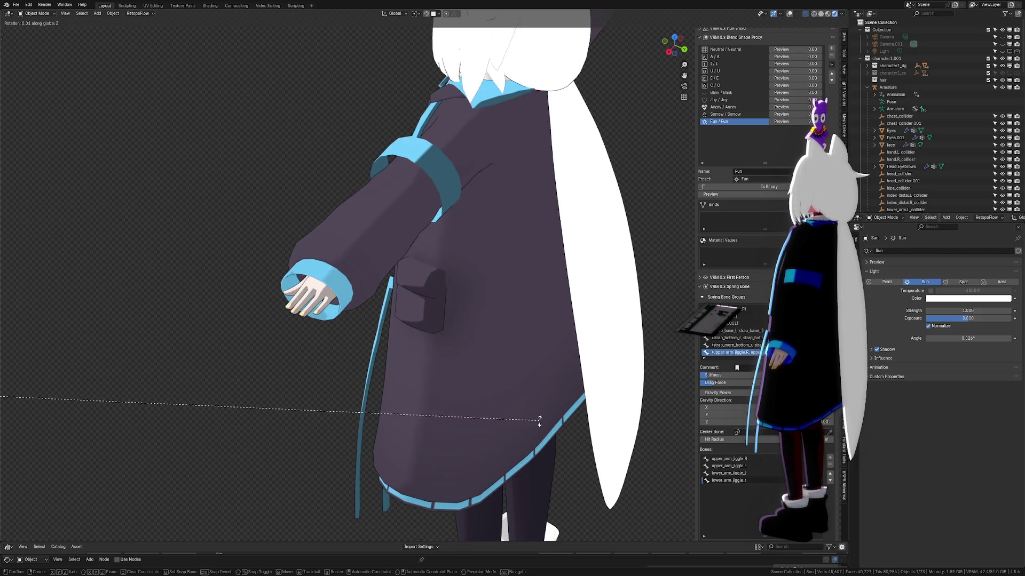
pyautogui.click(499, 194)
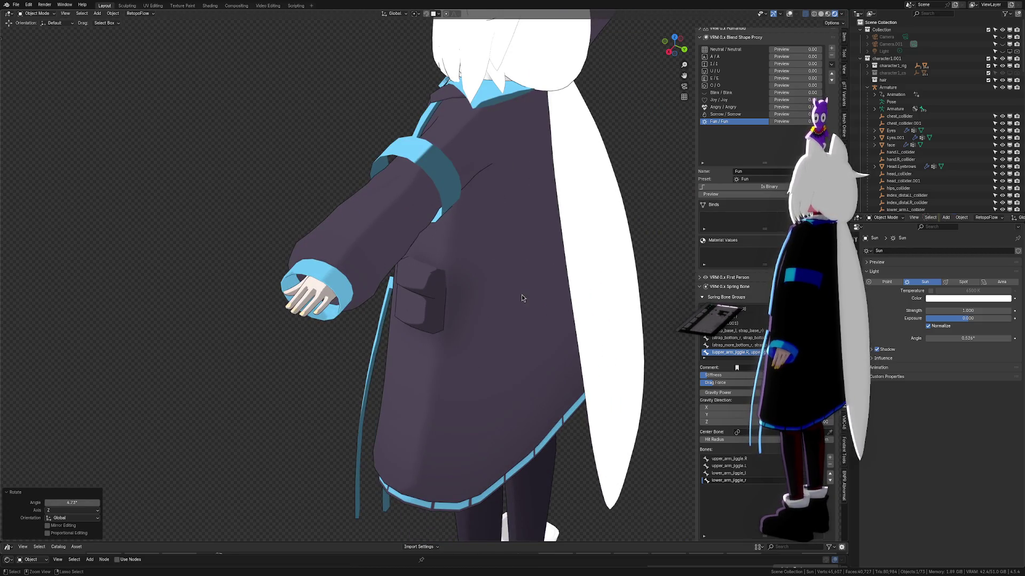
pyautogui.scroll(-4, 498, 333)
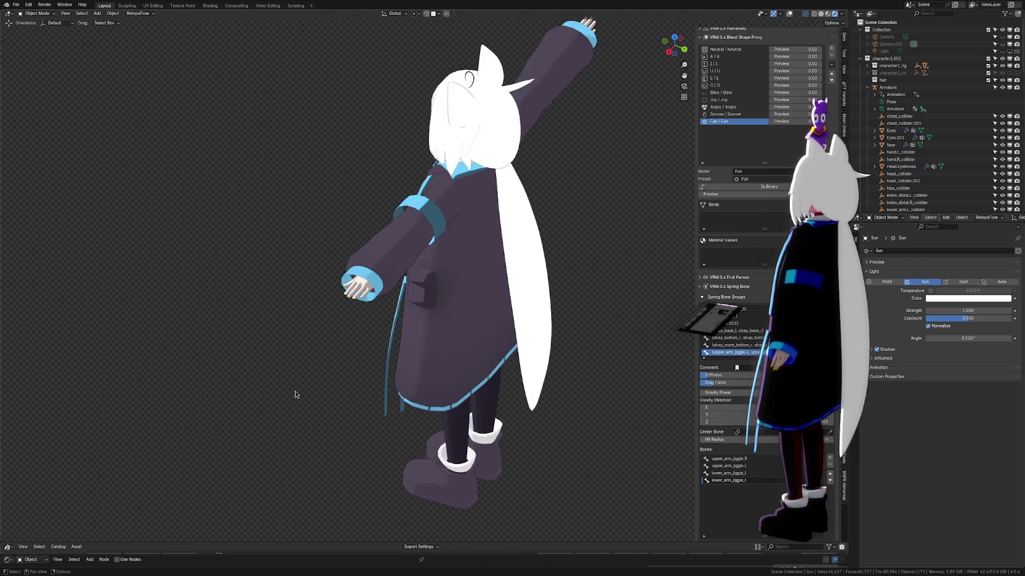
pyautogui.scroll(-2, 300, 395)
# Step: Cancel a further sun rotation and select the avatar's body mesh
pyautogui.press('r')
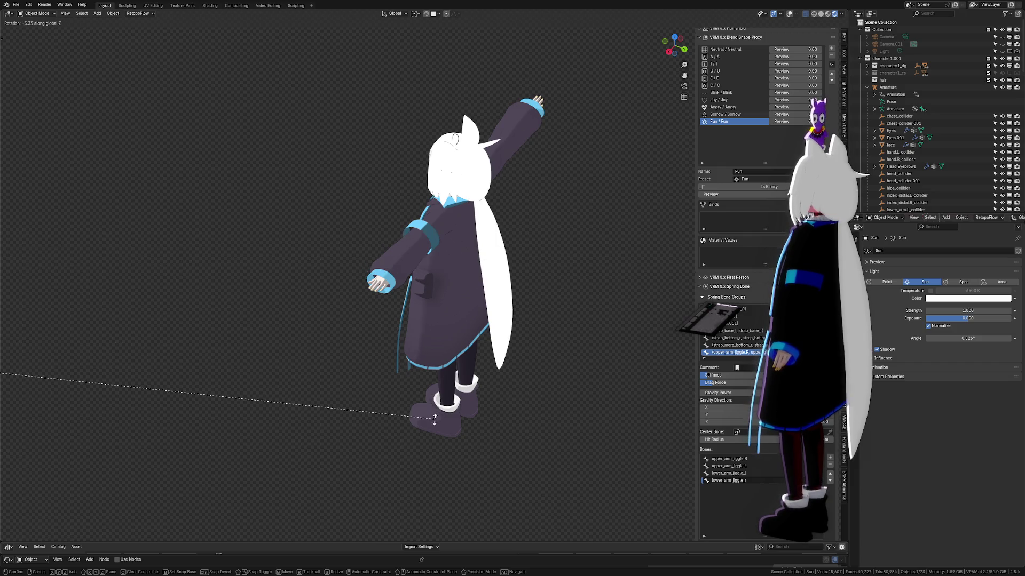
pyautogui.rightClick(31, 495)
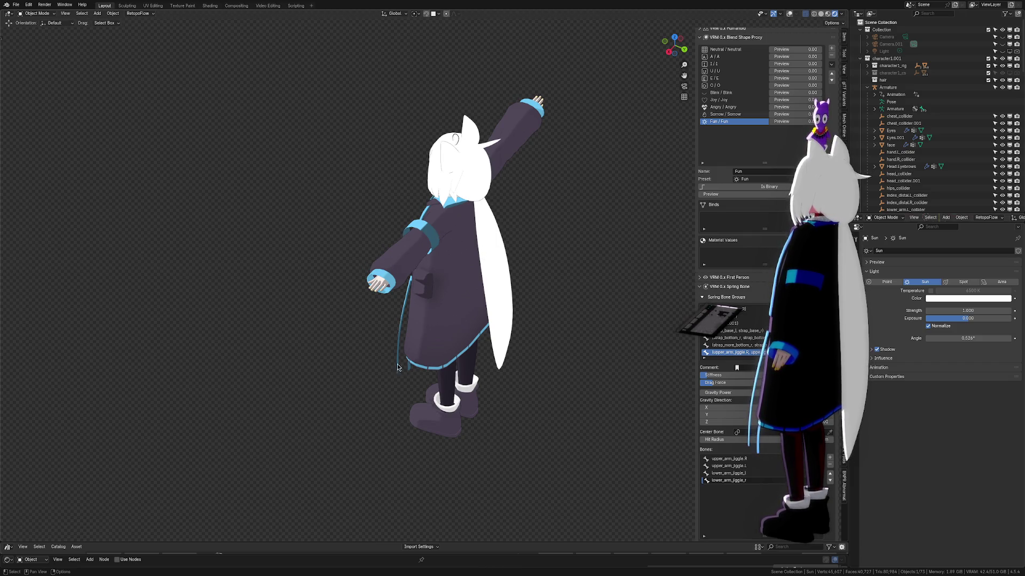
pyautogui.click(444, 331)
pyautogui.scroll(3, 439, 302)
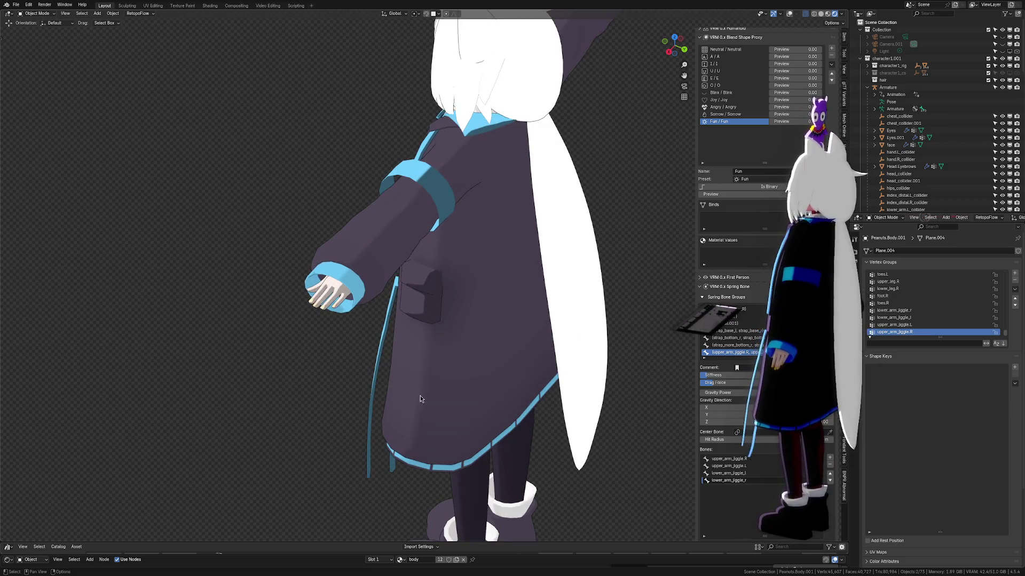
pyautogui.scroll(-4, 355, 356)
pyautogui.click(856, 384)
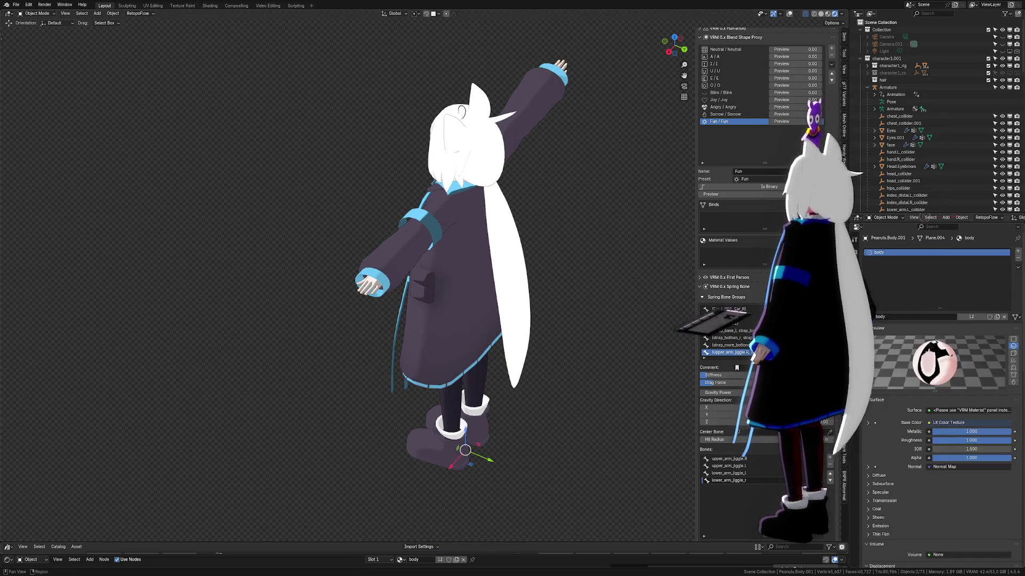
pyautogui.scroll(-5, 882, 408)
pyautogui.scroll(-3, 882, 385)
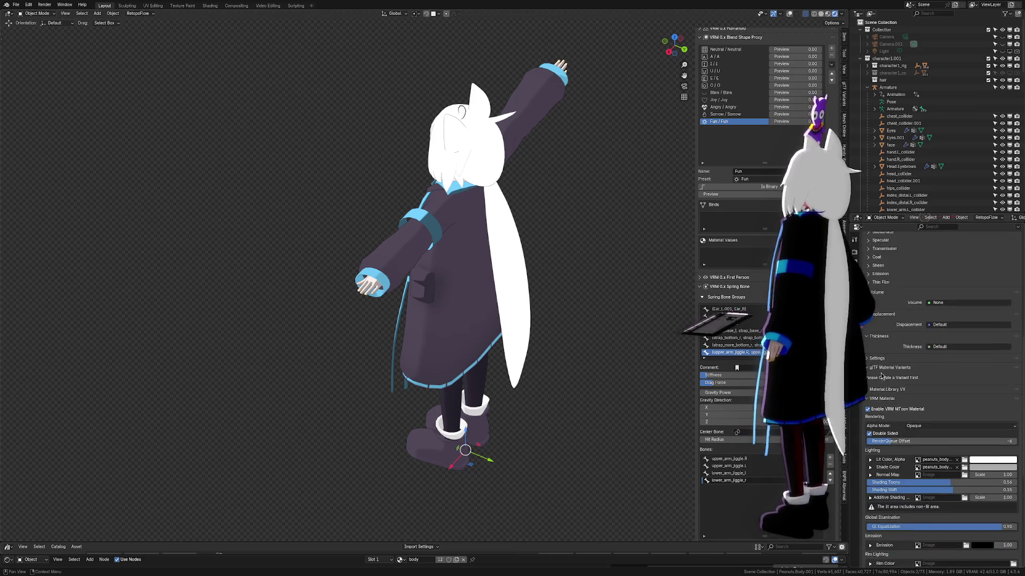
pyautogui.scroll(2, 895, 368)
pyautogui.scroll(2, 904, 361)
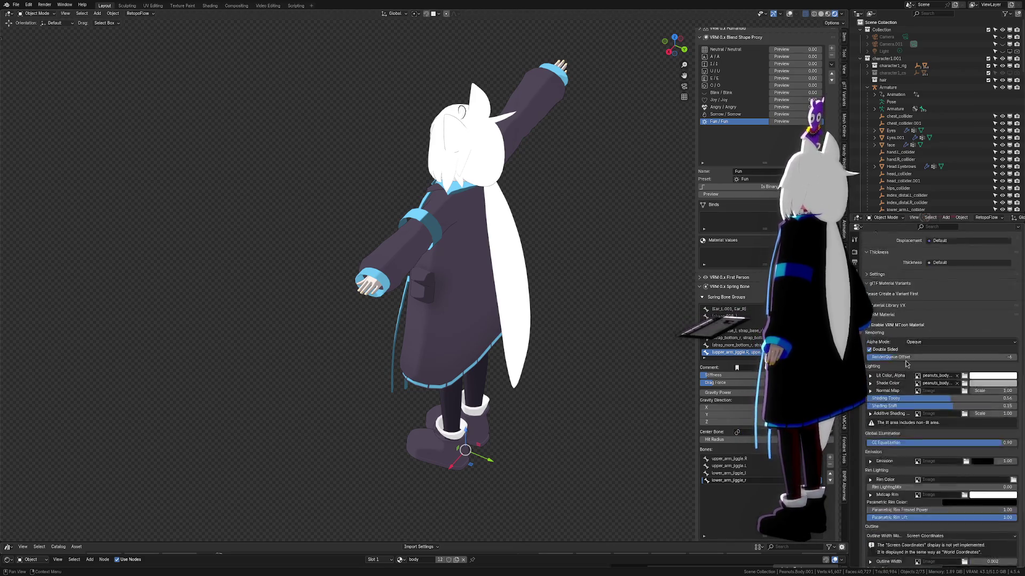
pyautogui.scroll(5, 910, 356)
pyautogui.click(855, 328)
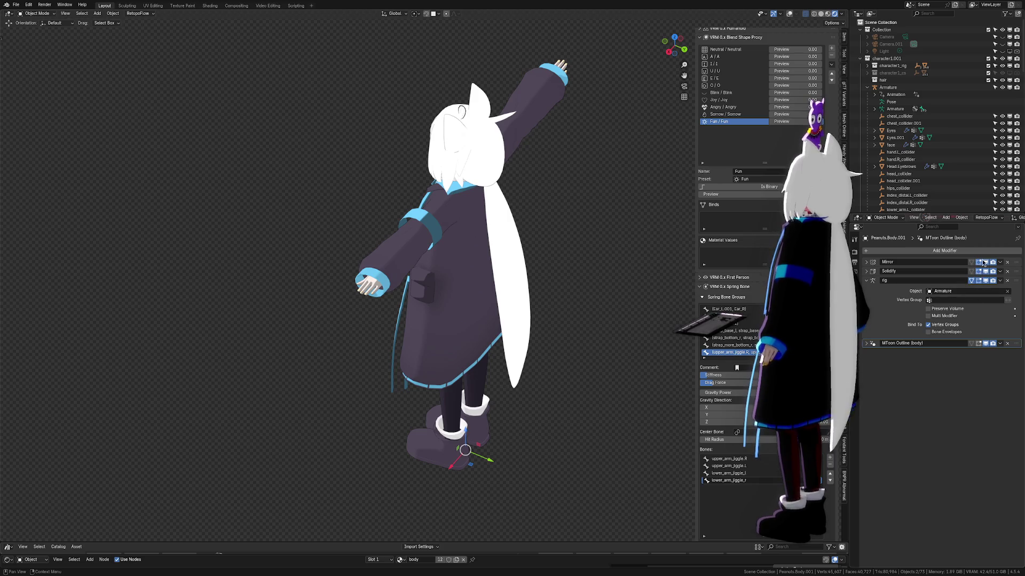
pyautogui.click(947, 250)
pyautogui.write('smit')
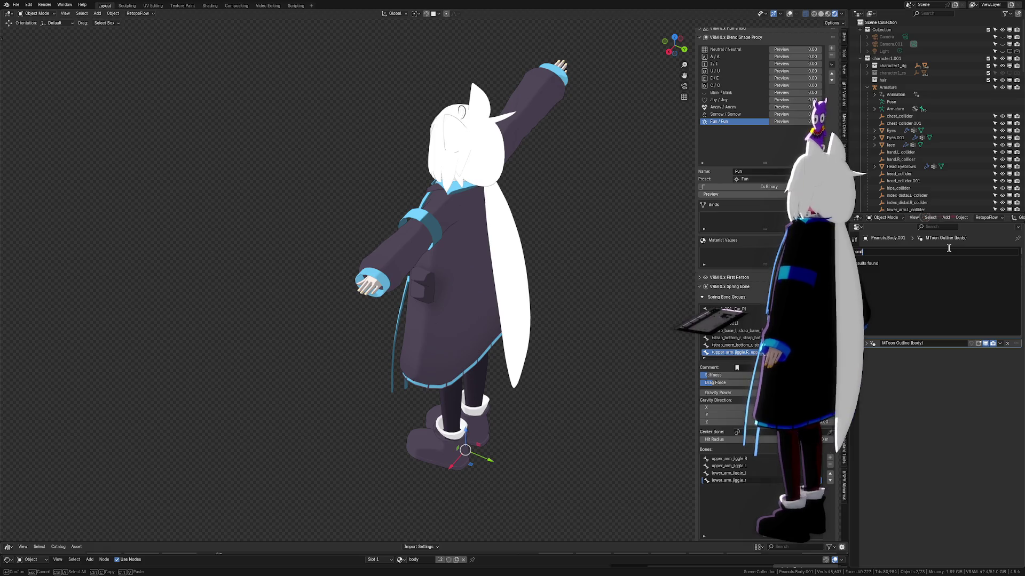
# Step: Add a Smooth by Angle modifier to the body and move it above the Armature modifier
pyautogui.press('BackSpace')
pyautogui.press('Down')
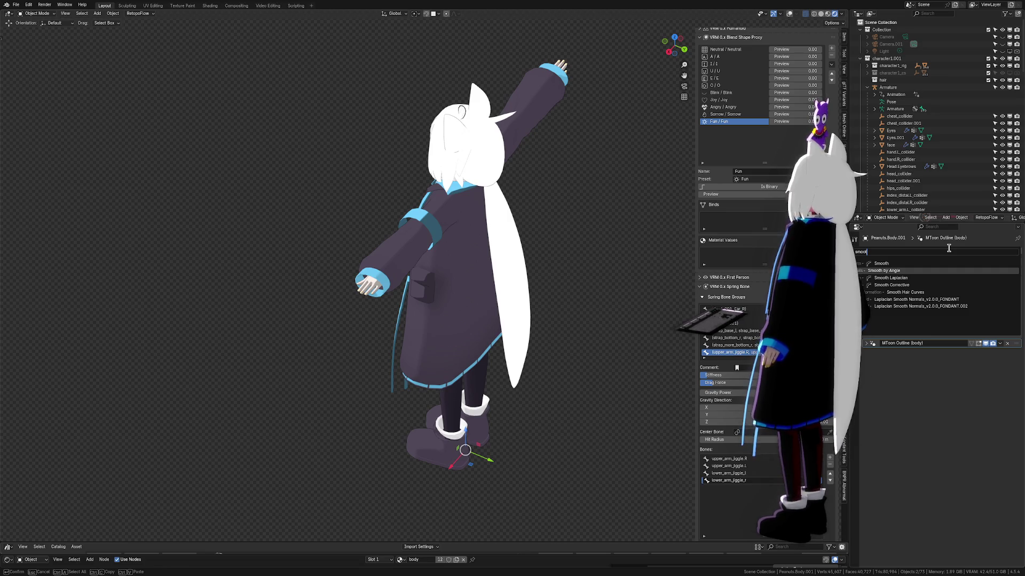
pyautogui.press('Return')
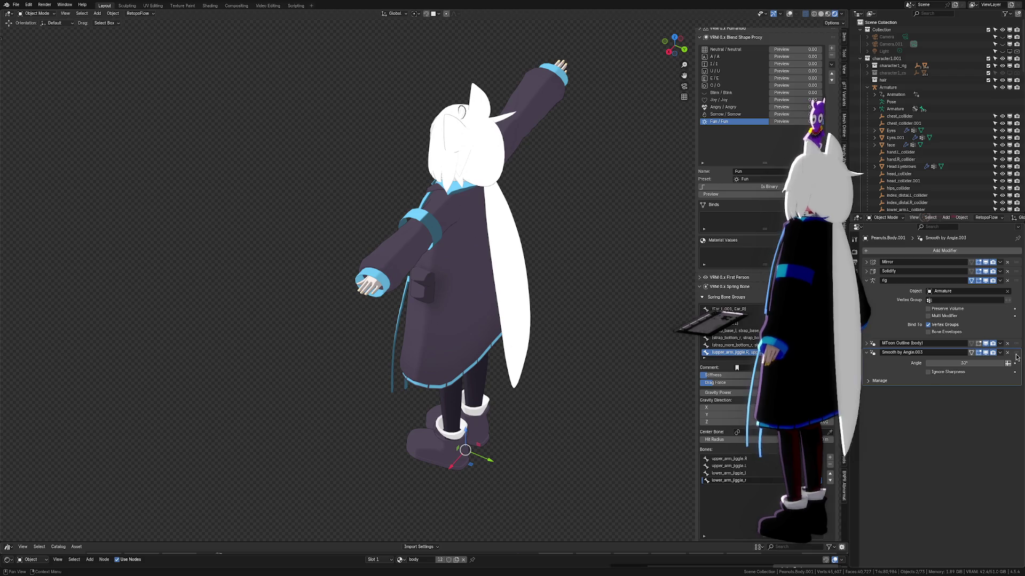
pyautogui.moveTo(1018, 358)
pyautogui.mouseDown()
pyautogui.moveTo(1020, 302)
pyautogui.moveTo(1008, 291)
pyautogui.mouseUp()
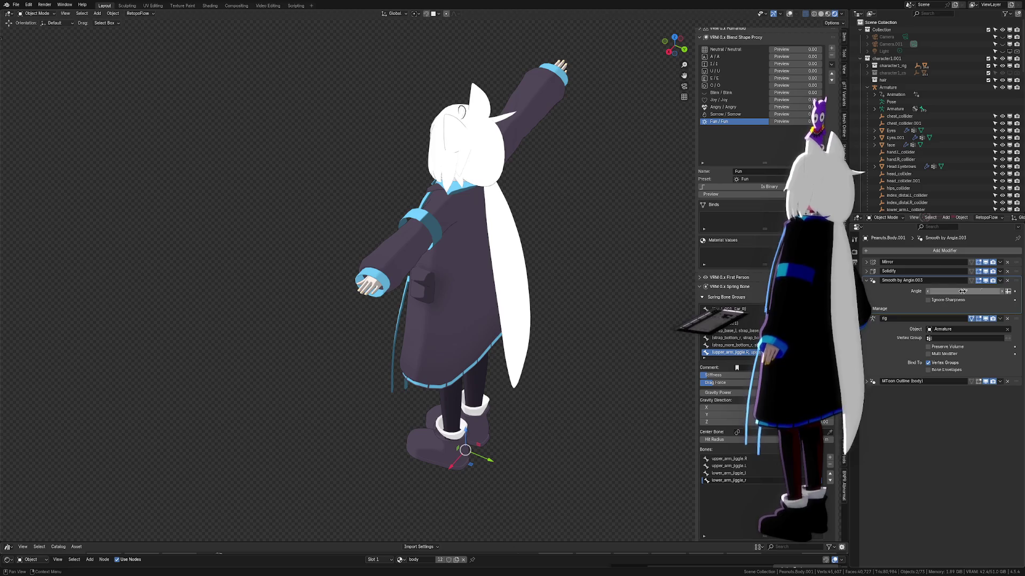
# Step: Orbit to face the character front-on in see-through solid shading
pyautogui.moveTo(635, 307); pyautogui.dragTo(607, 218, button='middle')
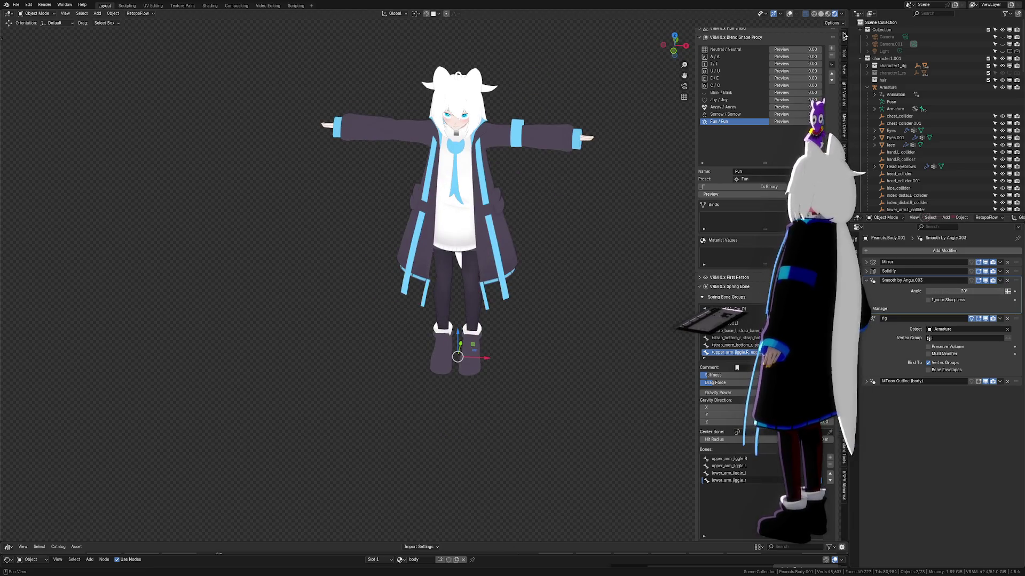
pyautogui.click(820, 14)
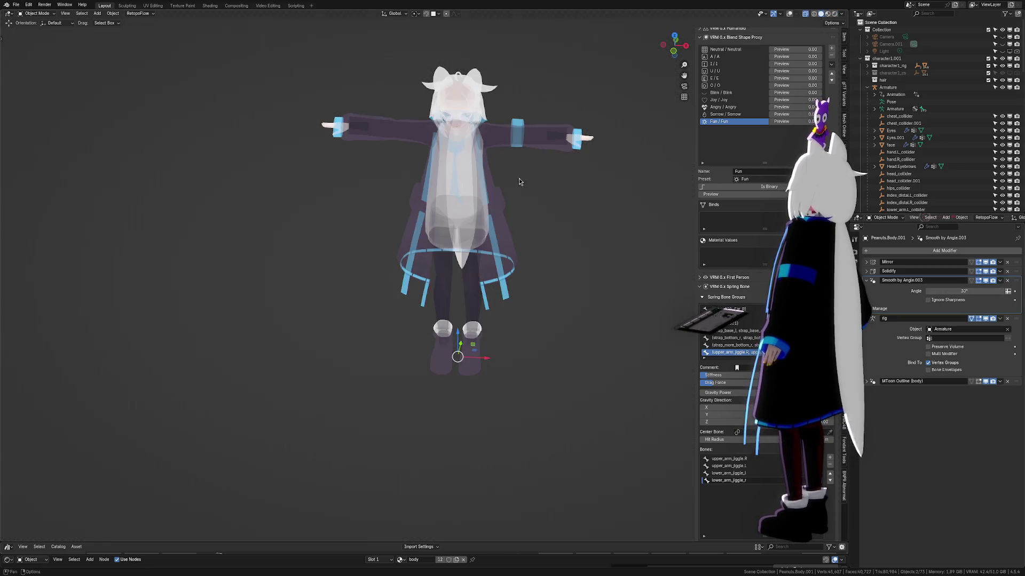
# Step: Enable viewport overlays, box-select all the character's objects and bring up Quick Favorites
pyautogui.click(790, 14)
pyautogui.scroll(-3, 448, 264)
pyautogui.moveTo(349, 167); pyautogui.dragTo(565, 414)
pyautogui.press('q')
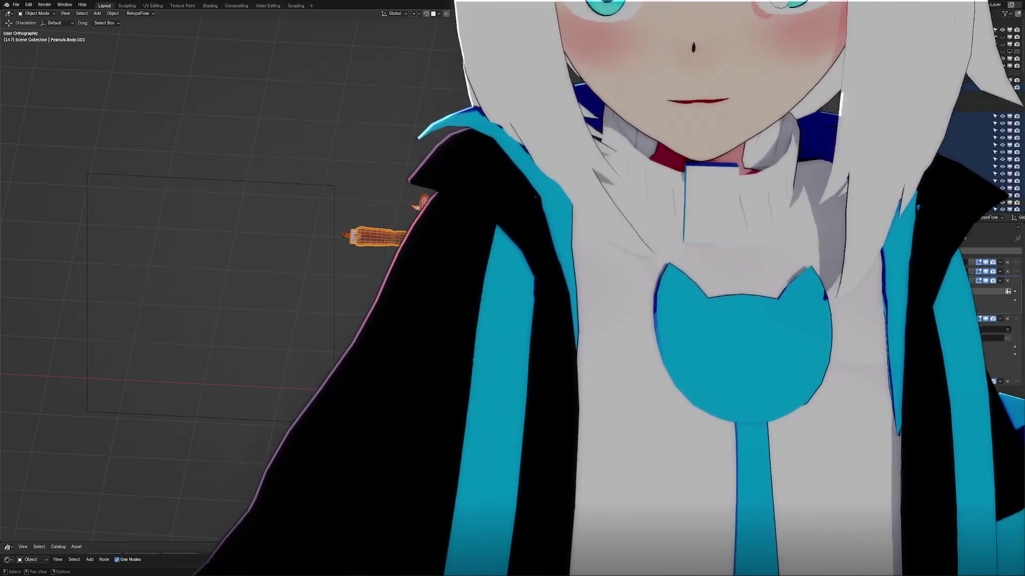
pyautogui.scroll(2, 408, 214)
pyautogui.scroll(3, 408, 215)
pyautogui.scroll(3, 409, 214)
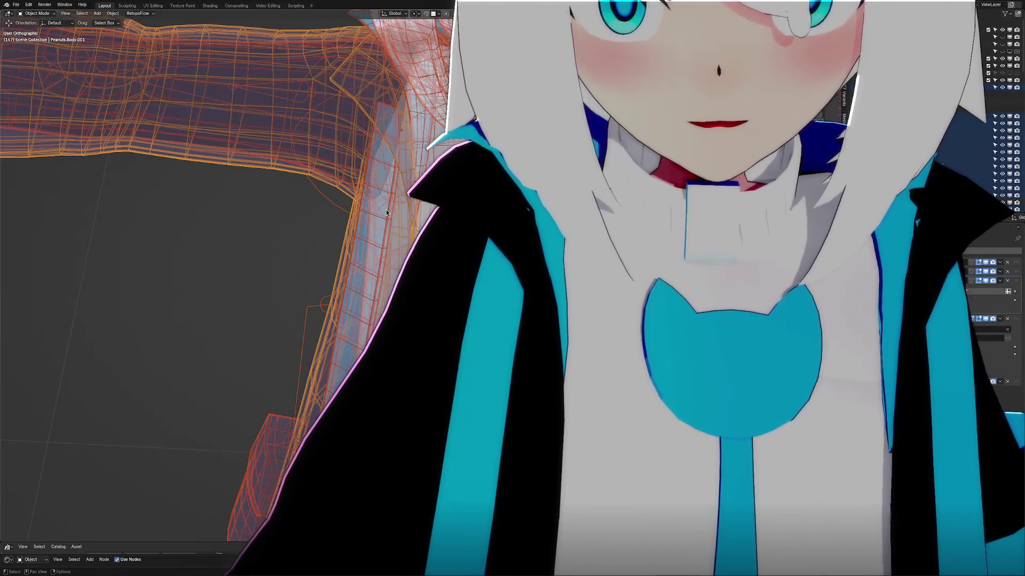
# Step: Vertex-slide part of collar plane Plane.003 in edit mode, then select the small object beside the avatar
pyautogui.click(387, 212)
pyautogui.scroll(2, 387, 212)
pyautogui.click(387, 213)
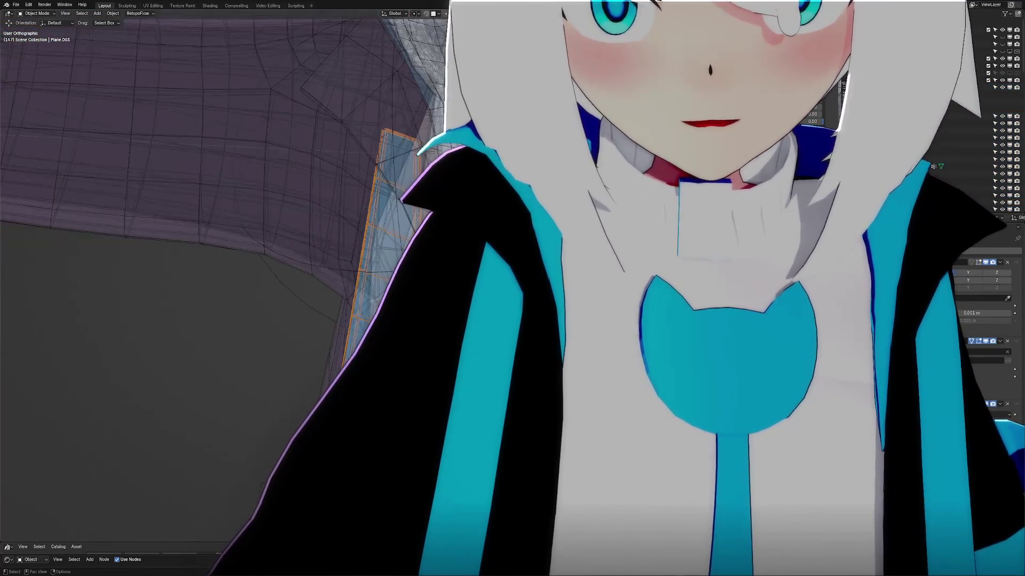
pyautogui.press('Tab')
pyautogui.hotkey('shift', 'v')
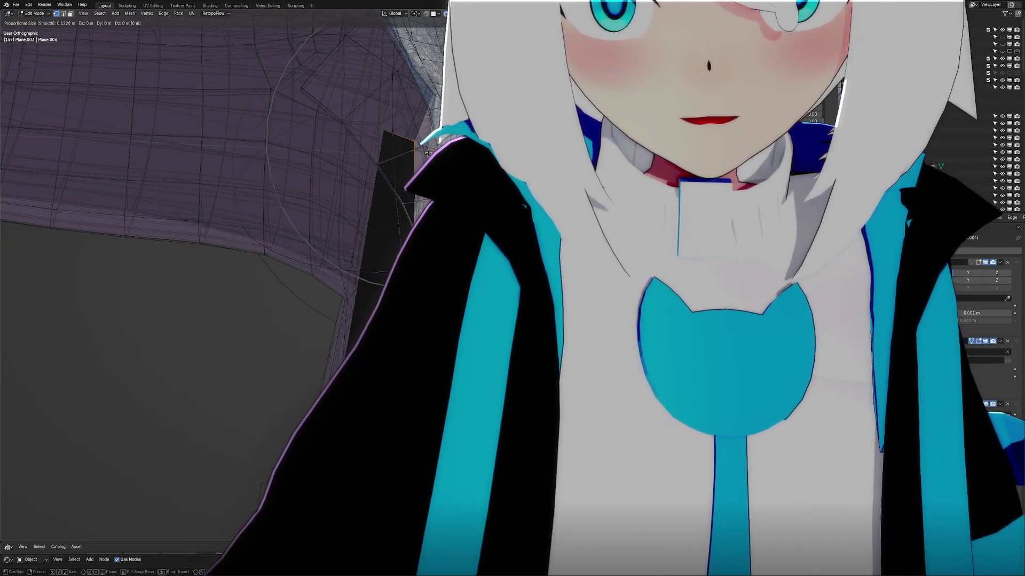
pyautogui.press('Return')
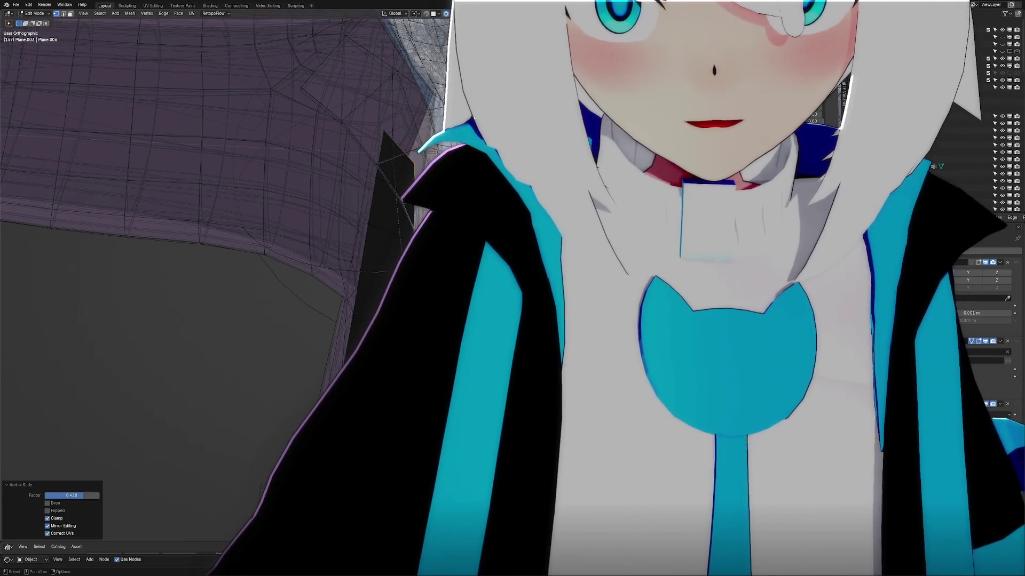
pyautogui.press('Tab')
pyautogui.scroll(-5, 225, 288)
pyautogui.moveTo(340, 179); pyautogui.dragTo(433, 335)
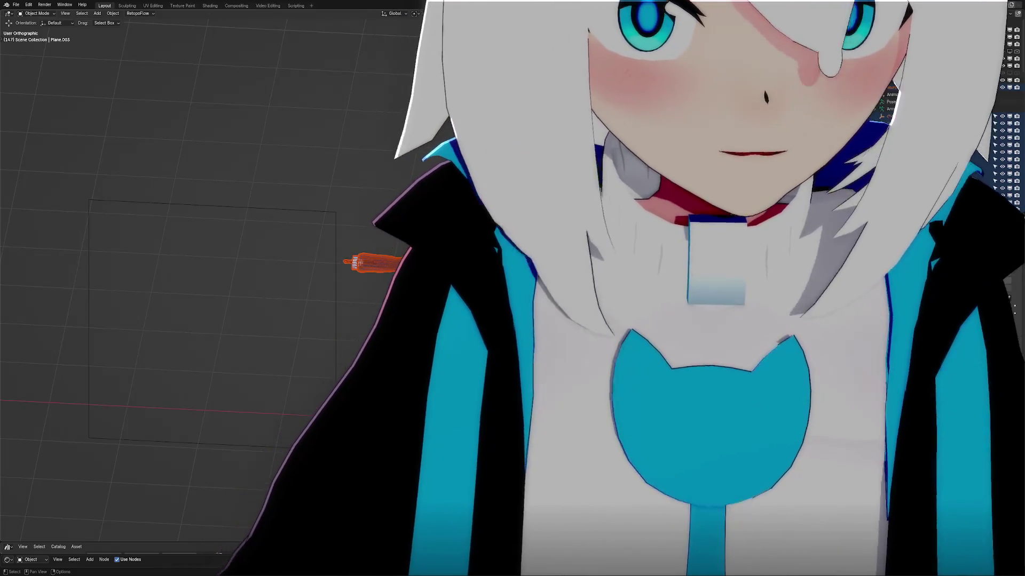
pyautogui.scroll(3, 492, 285)
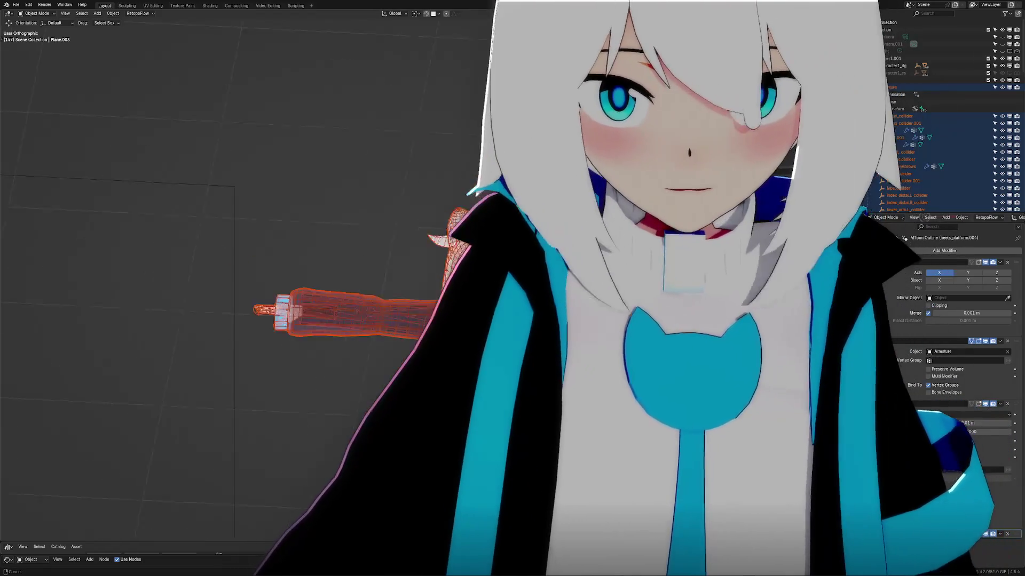
pyautogui.scroll(2, 240, 280)
pyautogui.scroll(3, 240, 280)
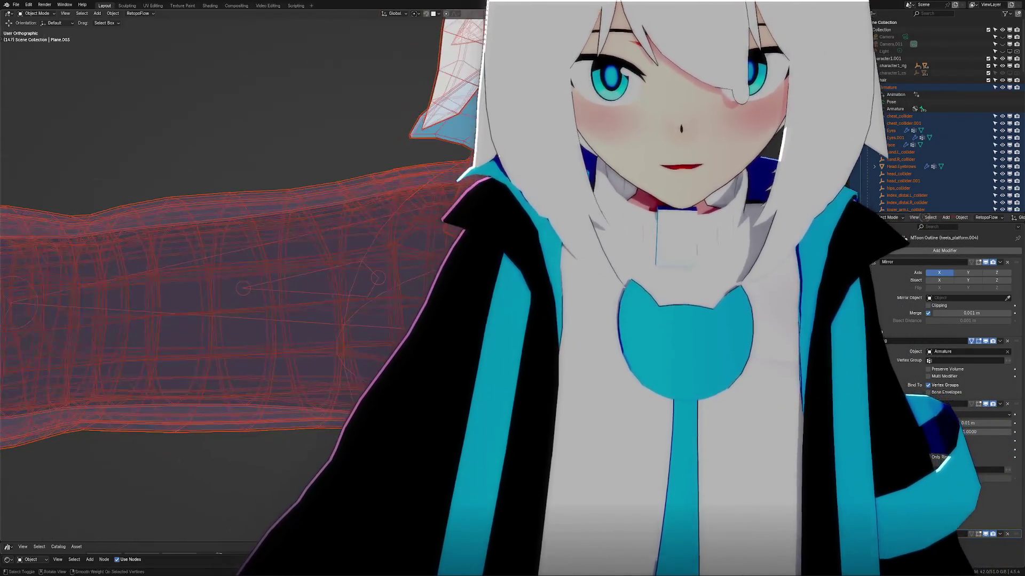
# Step: Zoom toward the wireframe arm and enter edit mode on the collar mesh Plane
pyautogui.moveTo(385, 273); pyautogui.dragTo(412, 287, button='middle')
pyautogui.press('Tab')
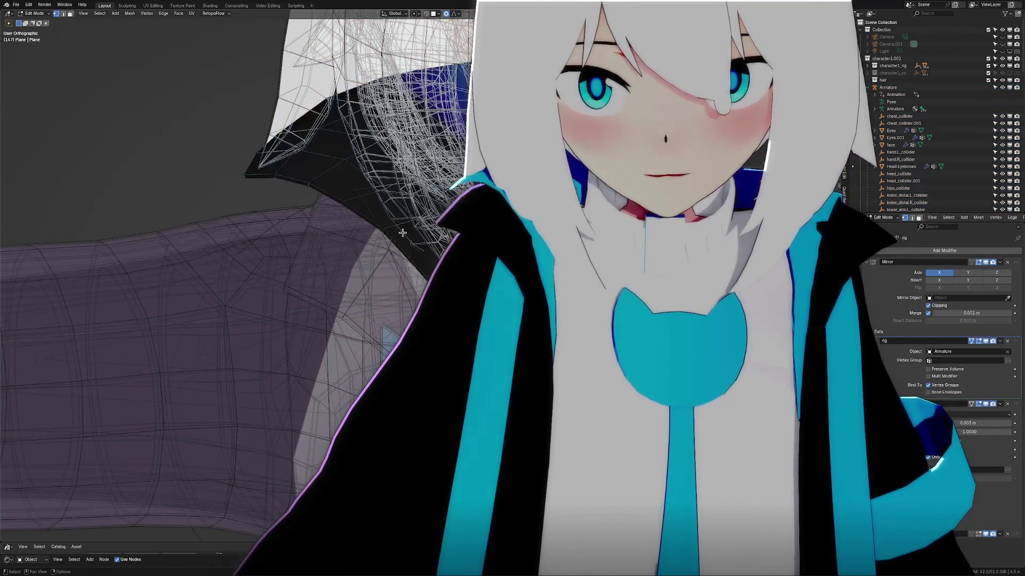
# Step: Raise and shift collar vertices with proportional falloff, checking from around the hair
pyautogui.moveTo(329, 166); pyautogui.dragTo(352, 185, button='middle')
pyautogui.moveTo(425, 176); pyautogui.dragTo(444, 186, button='middle')
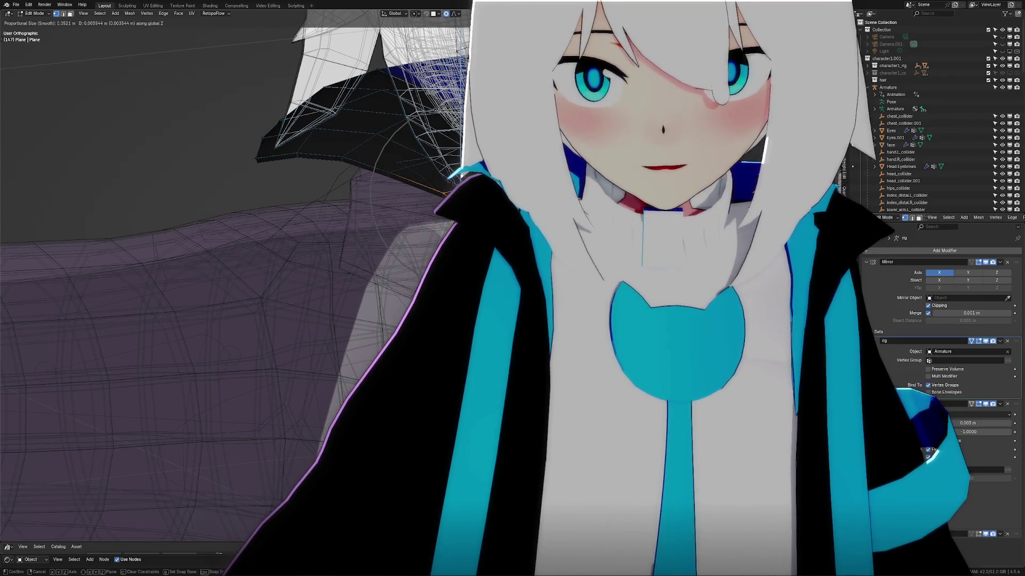
pyautogui.press('Return')
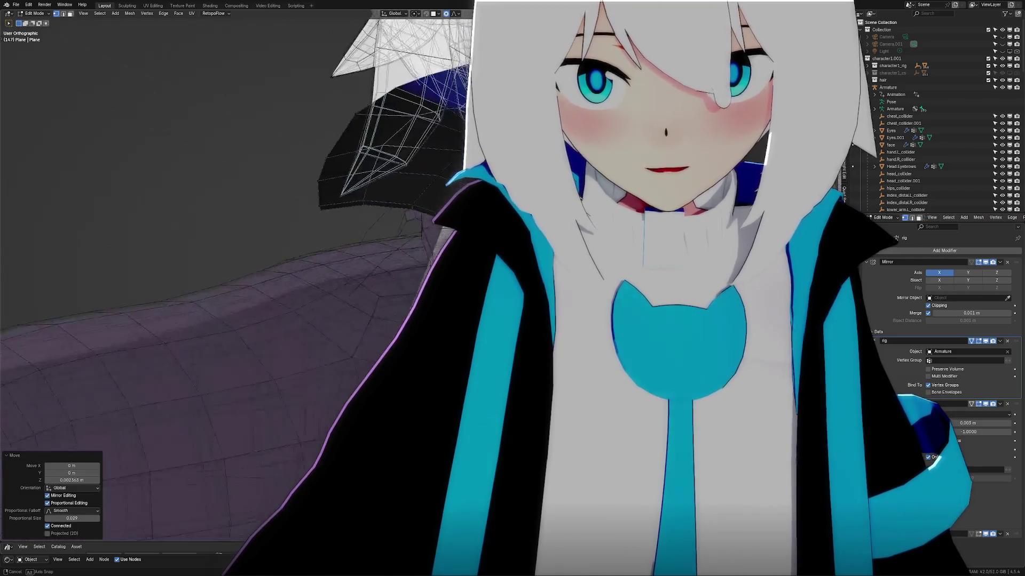
pyautogui.moveTo(444, 187); pyautogui.dragTo(456, 196, button='middle')
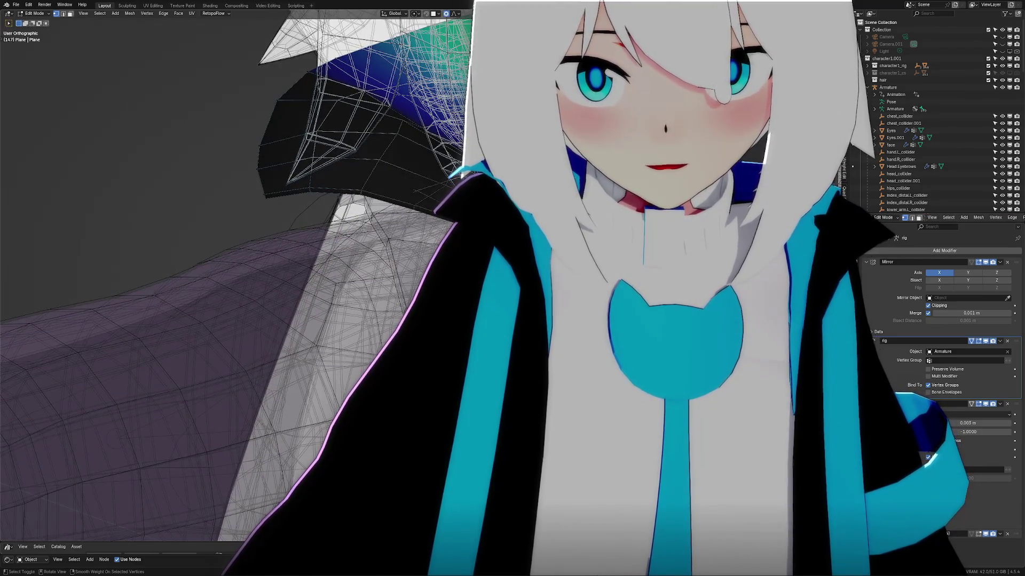
pyautogui.moveTo(240, 280); pyautogui.dragTo(288, 256, button='middle')
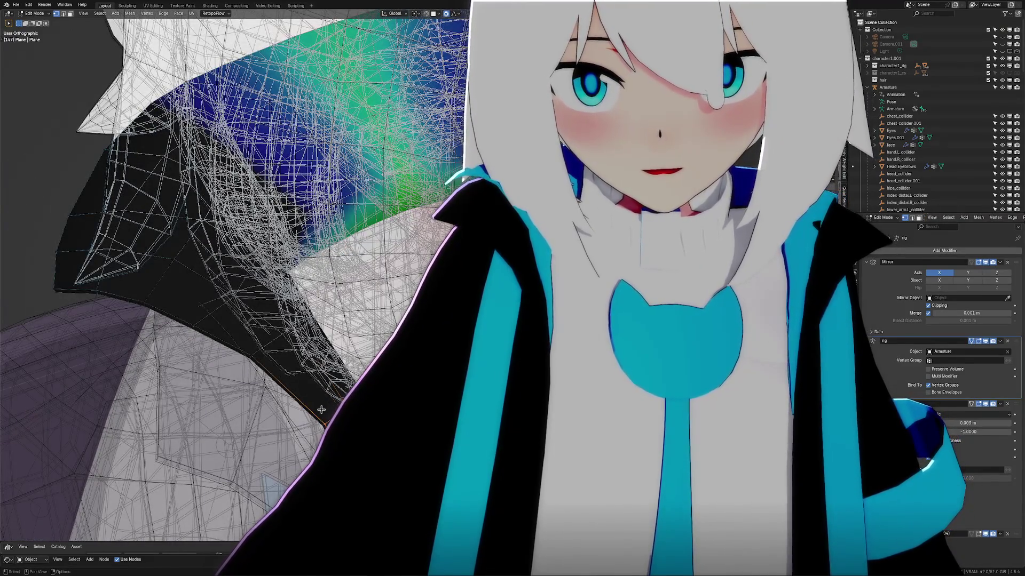
pyautogui.moveTo(240, 280); pyautogui.dragTo(272, 265, button='middle')
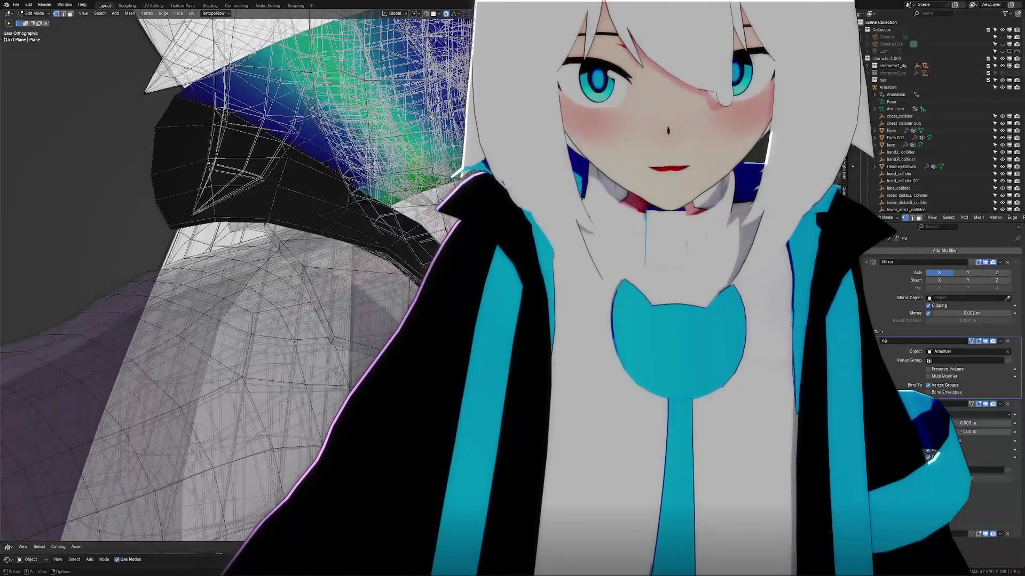
pyautogui.press('Return')
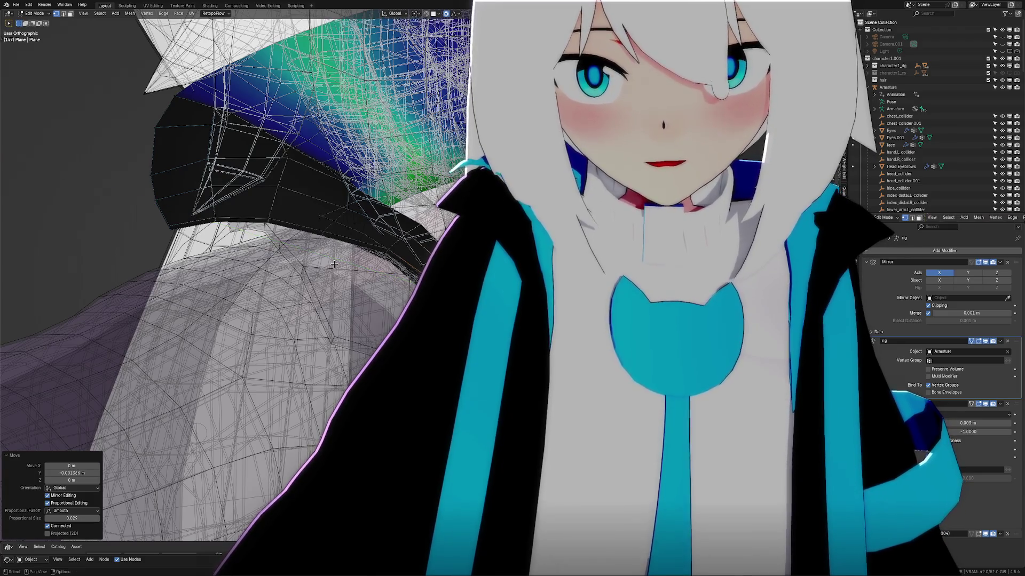
# Step: Select a row of collar edges, move them proportionally and return to object mode
pyautogui.moveTo(342, 271); pyautogui.dragTo(315, 274, button='middle')
pyautogui.moveTo(361, 310); pyautogui.dragTo(363, 321)
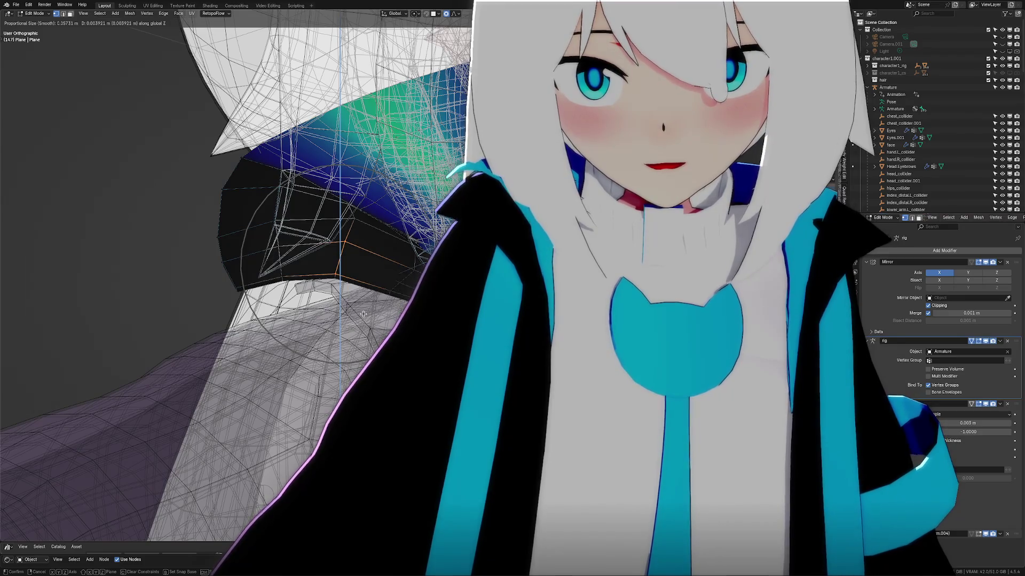
pyautogui.press('Return')
pyautogui.press('Tab')
pyautogui.scroll(-5, 362, 314)
pyautogui.scroll(-5, 362, 314)
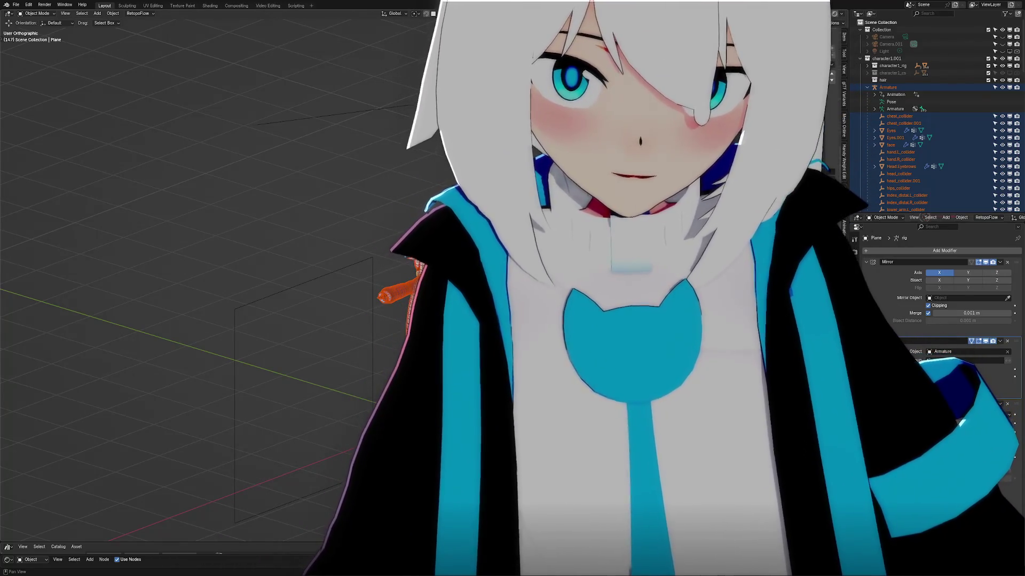
pyautogui.scroll(3, 376, 228)
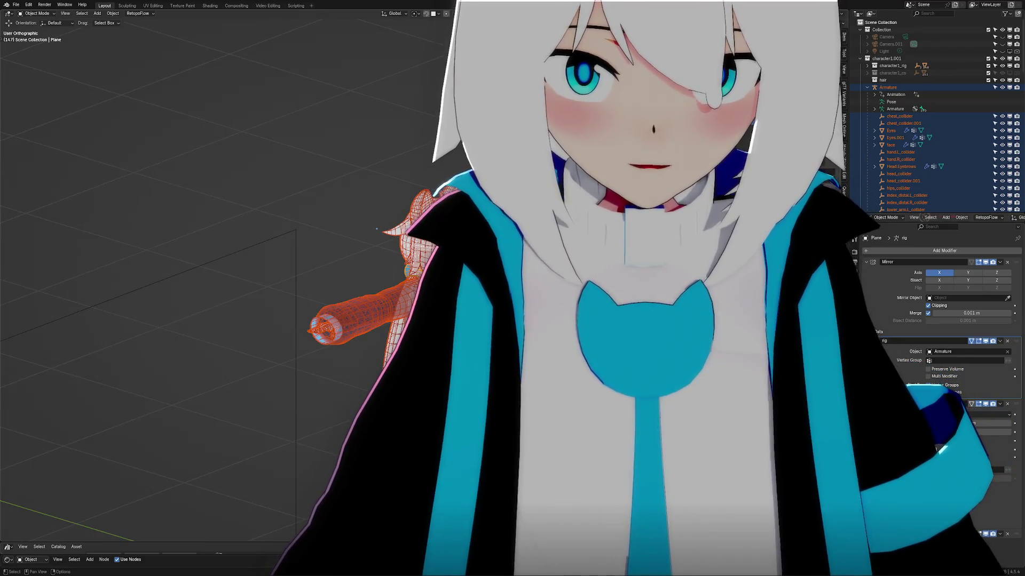
# Step: In front ortho view, edit the collar Plane and nudge shoulder vertices sideways and vertically
pyautogui.press('KP_1')
pyautogui.scroll(3, 217, 280)
pyautogui.scroll(2, 216, 280)
pyautogui.scroll(2, 216, 280)
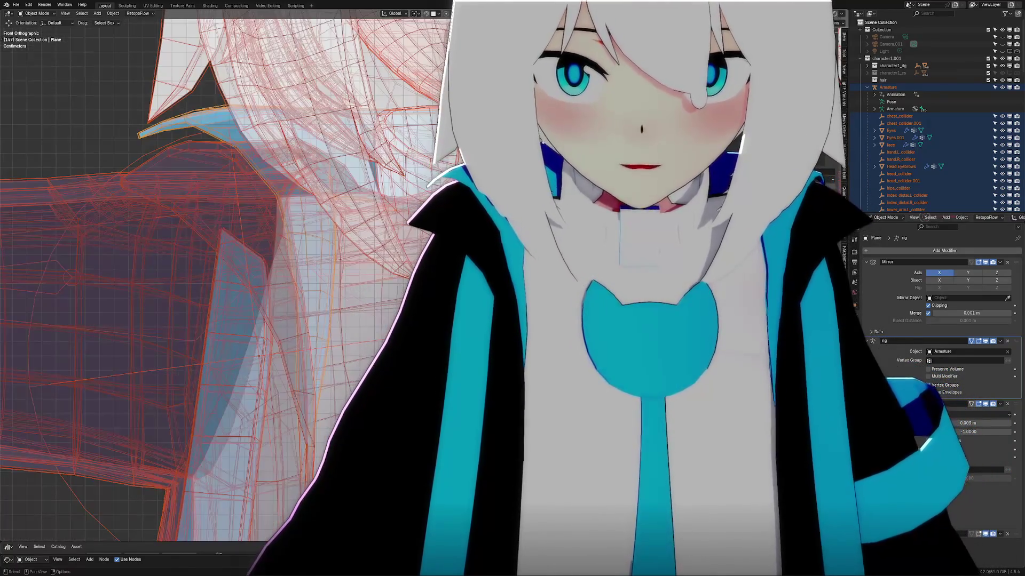
pyautogui.click(278, 194)
pyautogui.scroll(2, 383, 238)
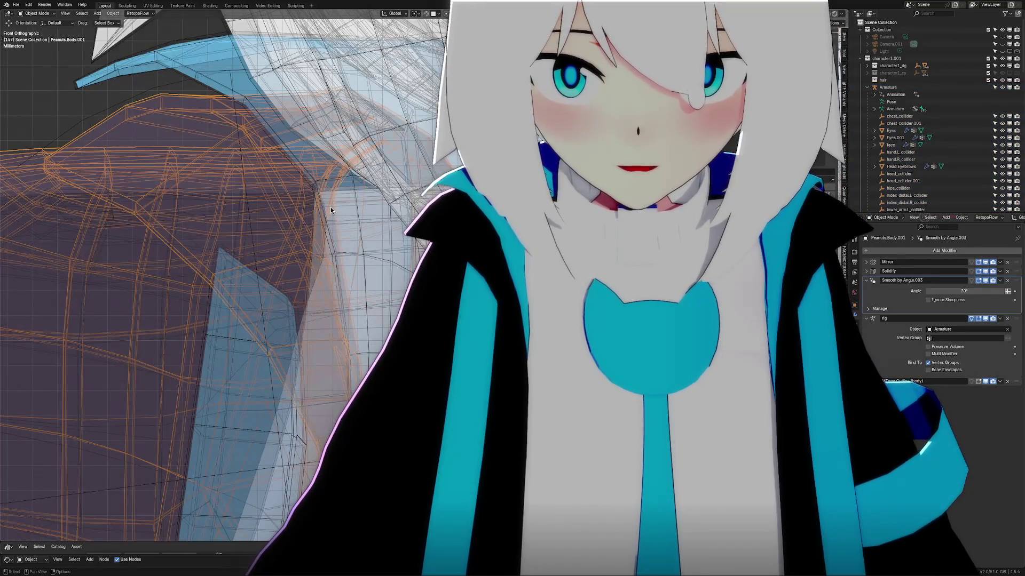
pyautogui.click(315, 178)
pyautogui.press('Tab')
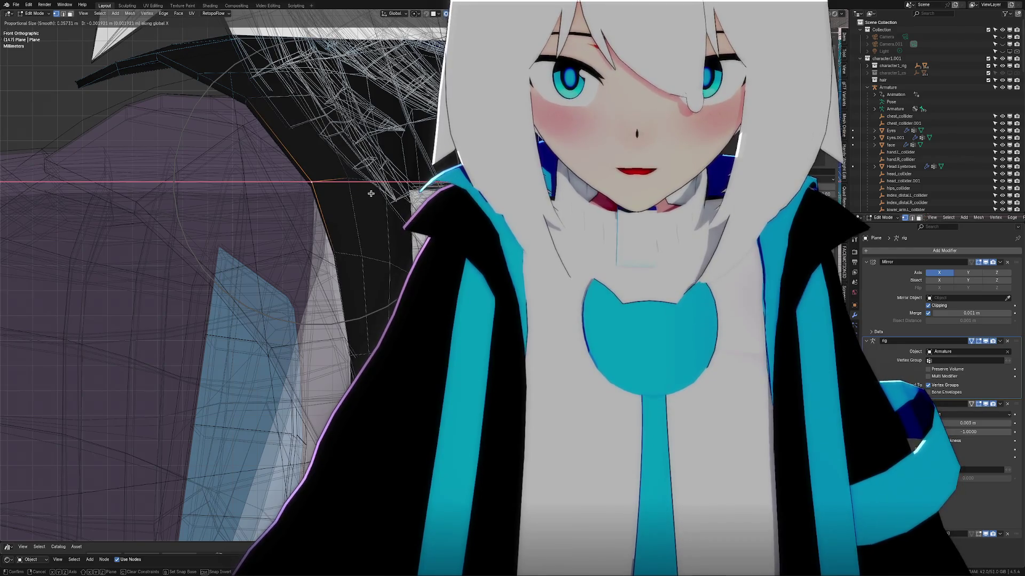
pyautogui.click(371, 192)
pyautogui.click(262, 113)
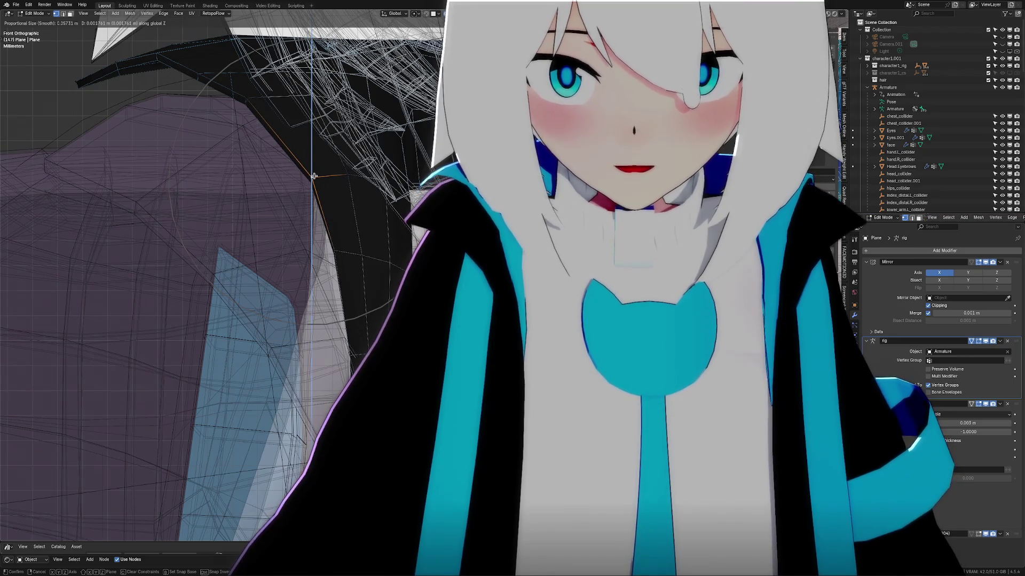
pyautogui.click(315, 176)
# Step: Lift several upper-edge collar vertices along Z and return to object mode
pyautogui.click(200, 74)
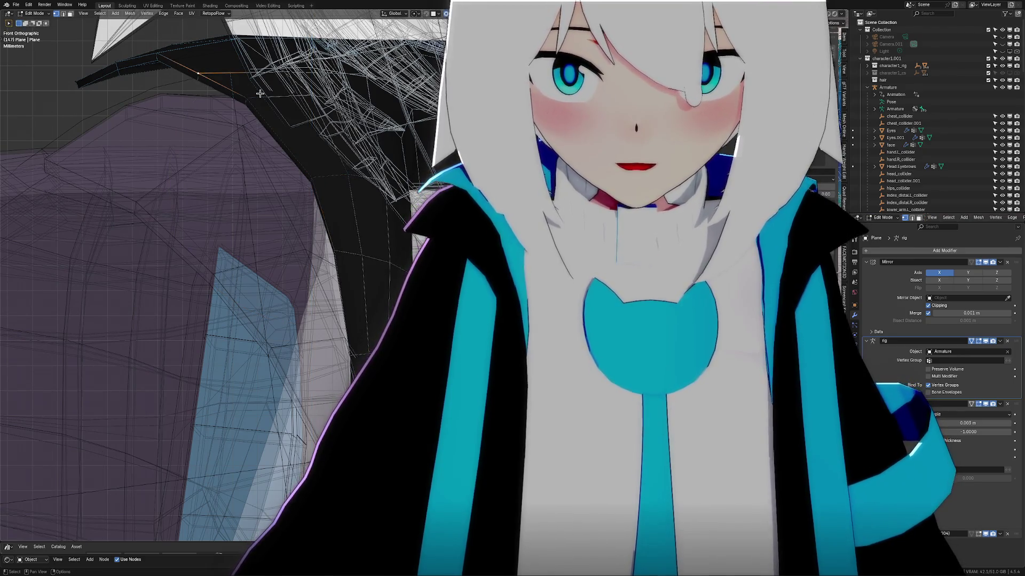
pyautogui.click(257, 88)
pyautogui.press('g')
pyautogui.press('z')
pyautogui.click(277, 95)
pyautogui.click(295, 69)
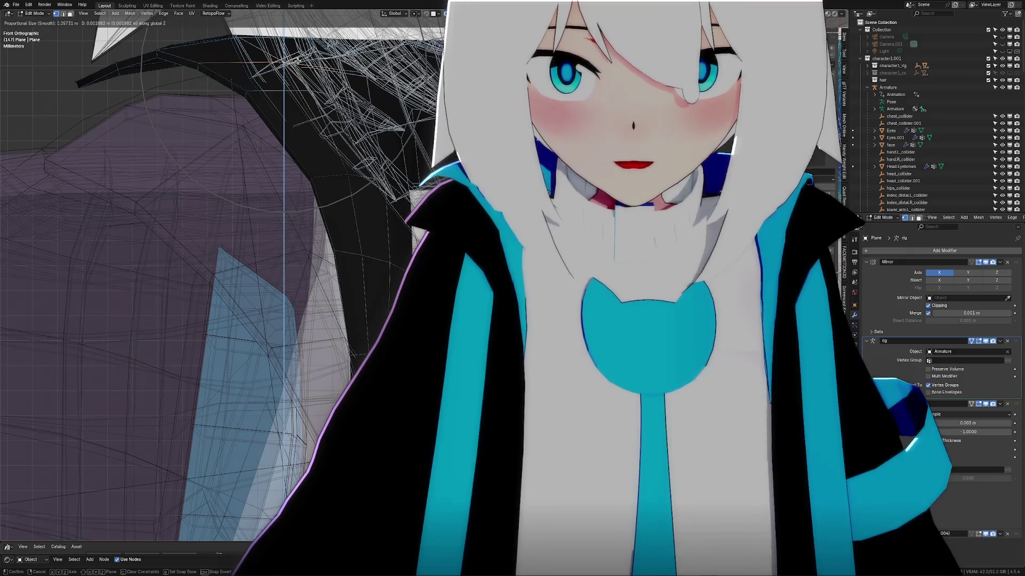
pyautogui.click(296, 60)
pyautogui.click(308, 183)
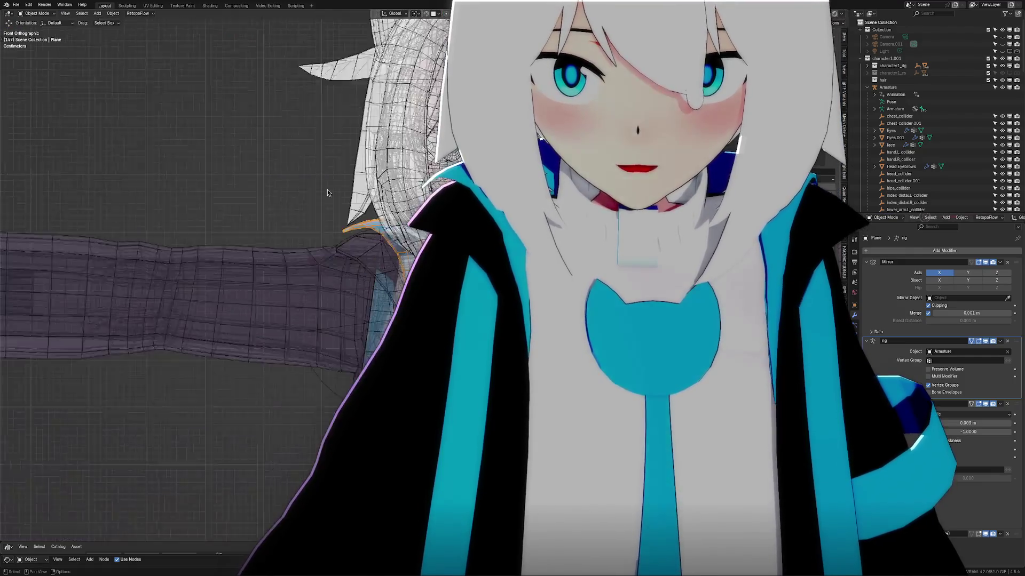
pyautogui.scroll(-5, 327, 189)
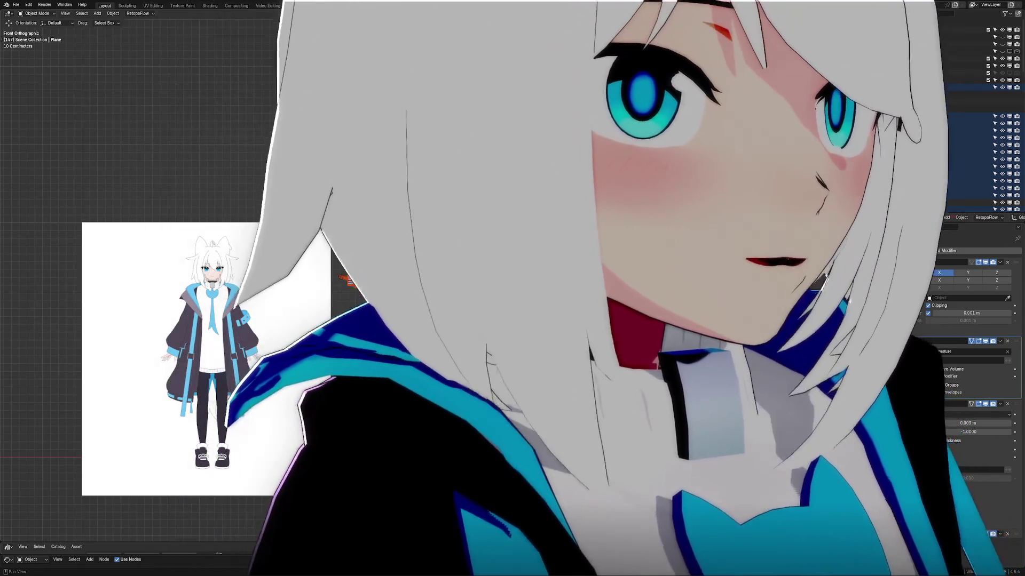
pyautogui.scroll(5, 121, 321)
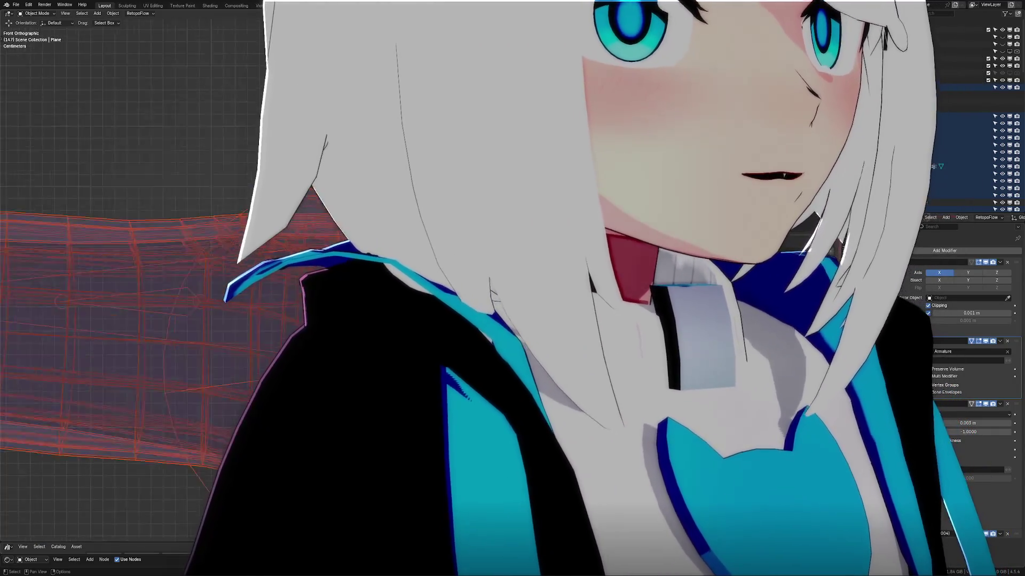
# Step: Raise the collar vertices over the shoulder with proportional falloff in edit mode
pyautogui.moveTo(120, 320); pyautogui.dragTo(160, 280, button='middle')
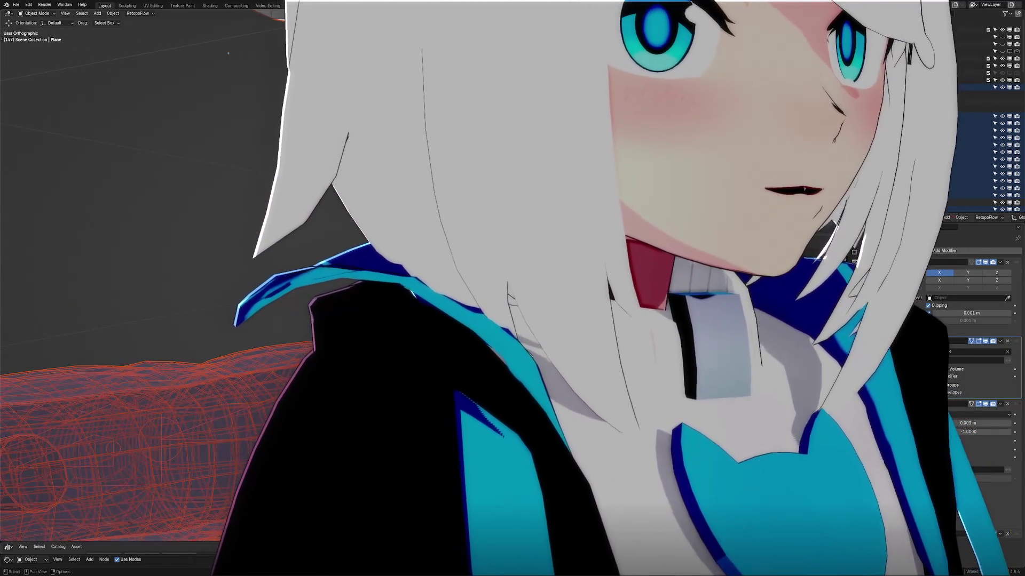
pyautogui.press('Tab')
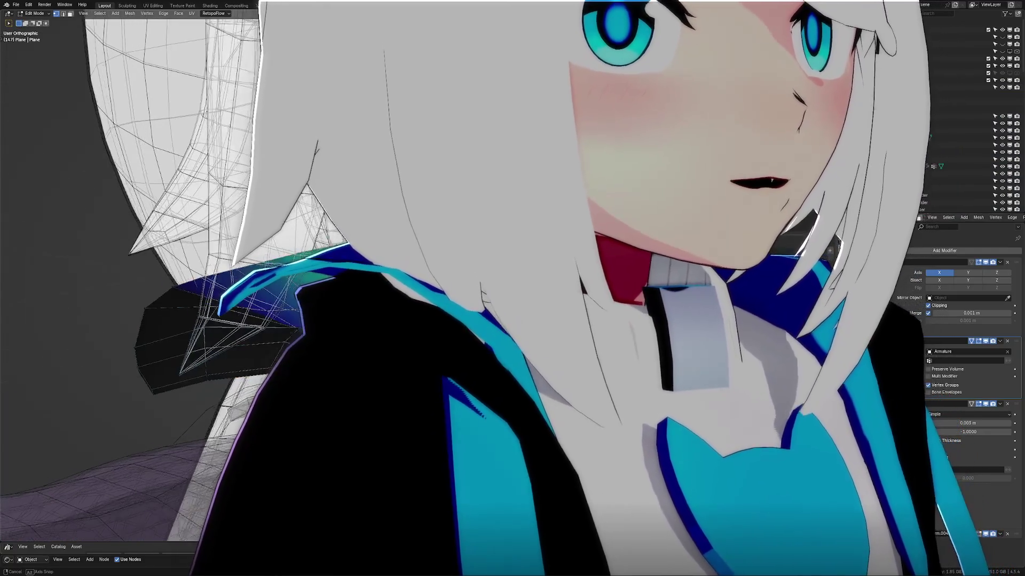
pyautogui.moveTo(161, 320)
pyautogui.keyDown('shift'); pyautogui.mouseDown(button='middle')
pyautogui.moveTo(136, 308)
pyautogui.moveTo(148, 305)
pyautogui.mouseUp(button='middle'); pyautogui.keyUp('shift')
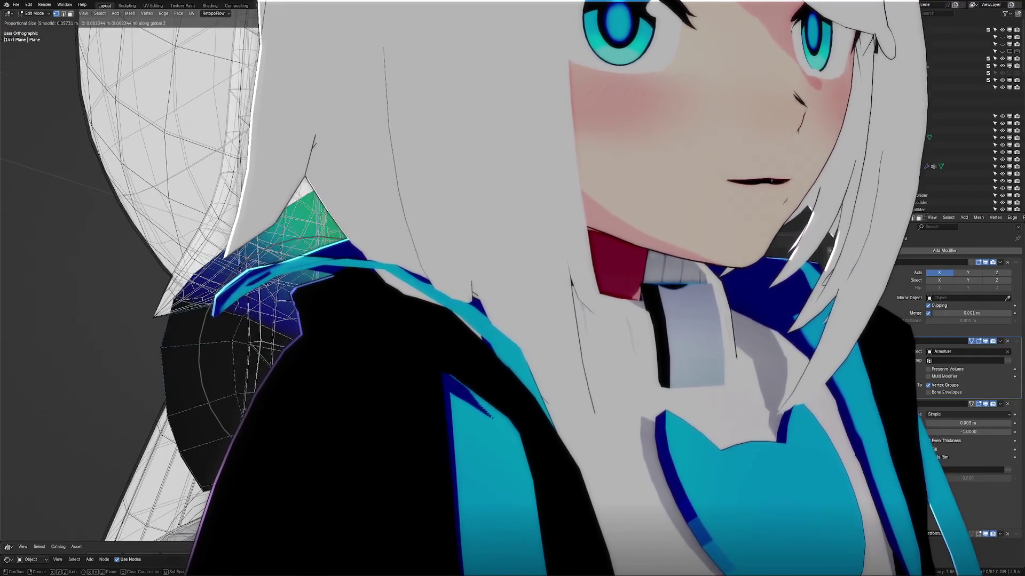
pyautogui.press('Return')
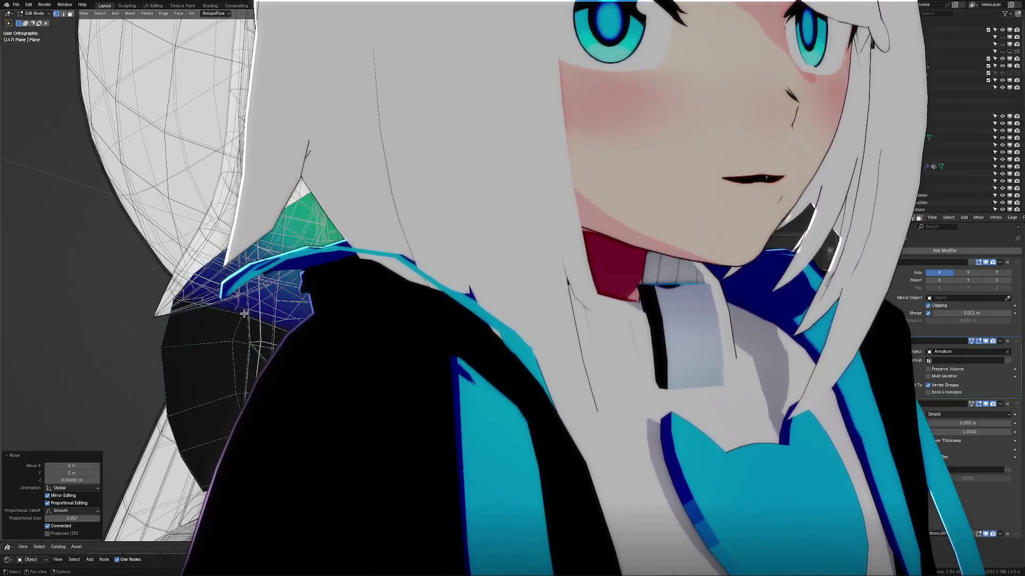
pyautogui.click(243, 314)
pyautogui.press('Return')
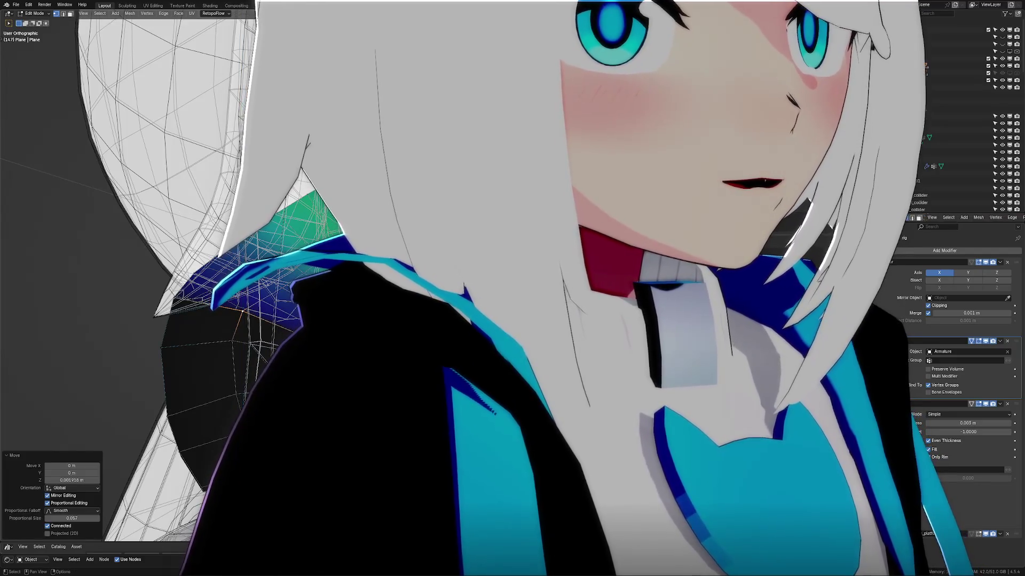
# Step: Inspect the reshaped collar from several angles, tweak a vertex and leave edit mode
pyautogui.moveTo(136, 321); pyautogui.dragTo(161, 308, button='middle')
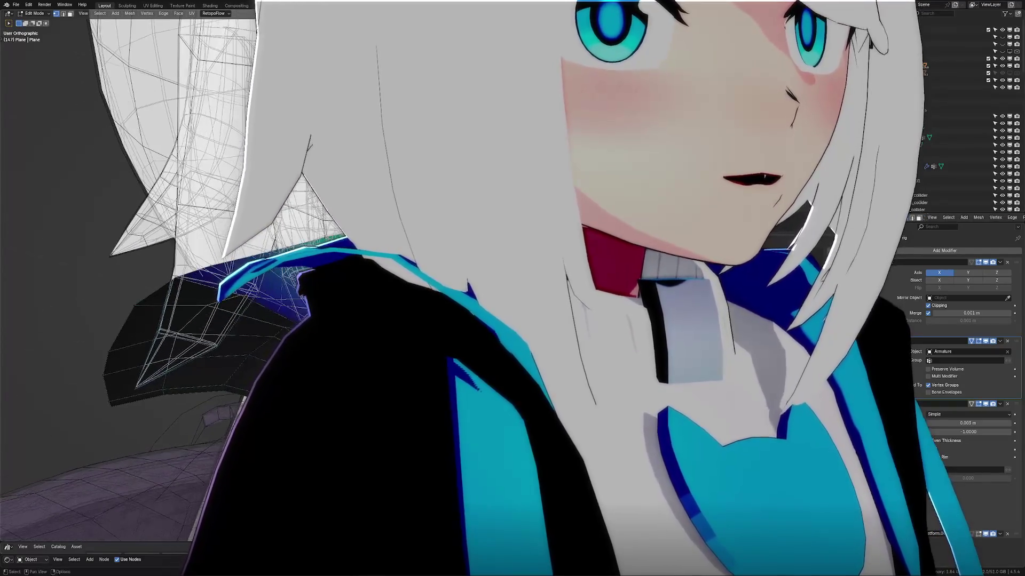
pyautogui.click(243, 398)
pyautogui.moveTo(243, 398); pyautogui.dragTo(264, 385, button='middle')
pyautogui.press('Tab')
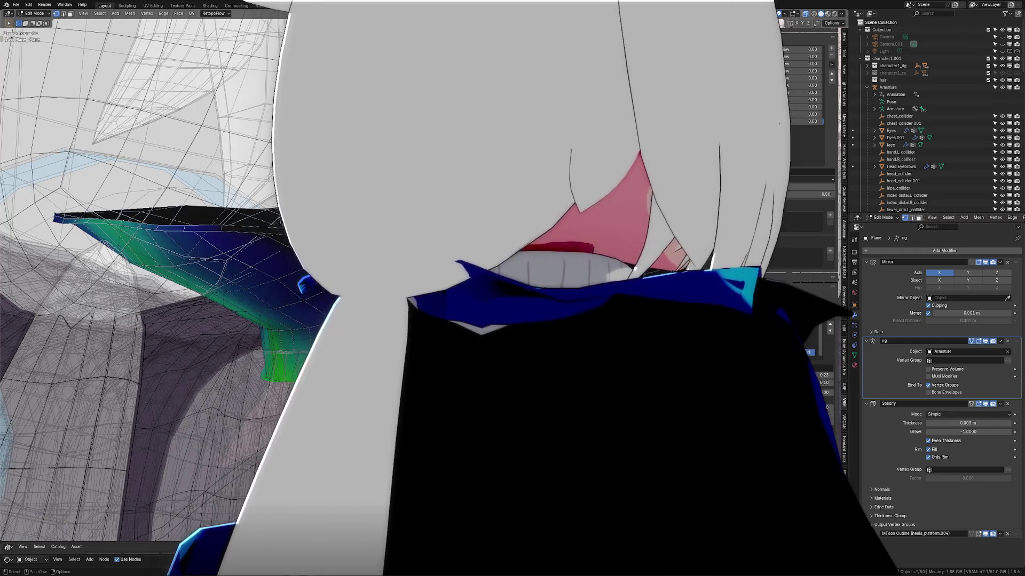
# Step: Leave the collar mesh, enter the body mesh and show its upper_arm.R vertex group weights
pyautogui.press('Tab')
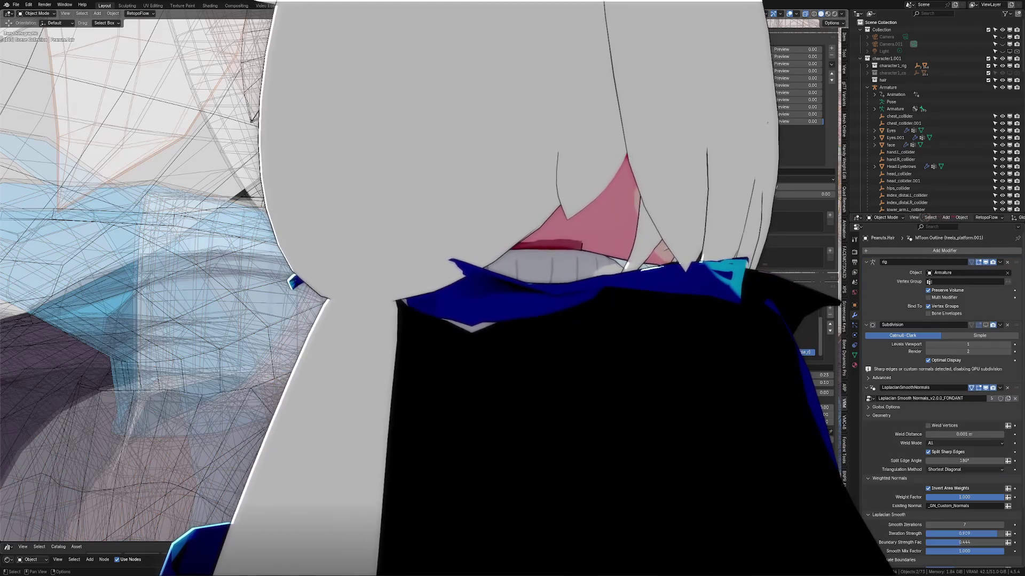
pyautogui.press('Tab')
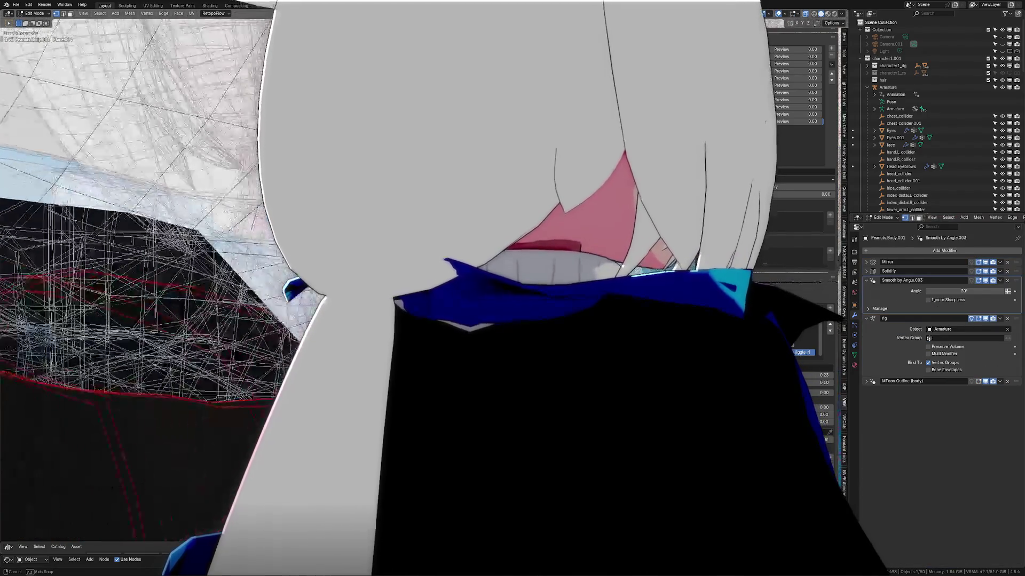
pyautogui.moveTo(144, 280)
pyautogui.mouseDown(button='middle')
pyautogui.moveTo(144, 265)
pyautogui.moveTo(160, 273)
pyautogui.mouseUp(button='middle')
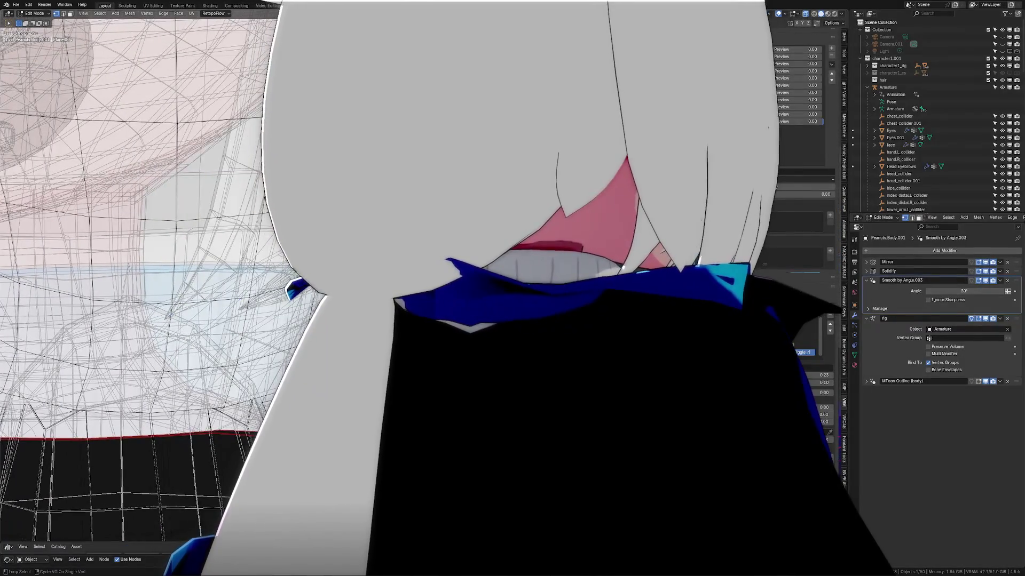
pyautogui.press('Tab')
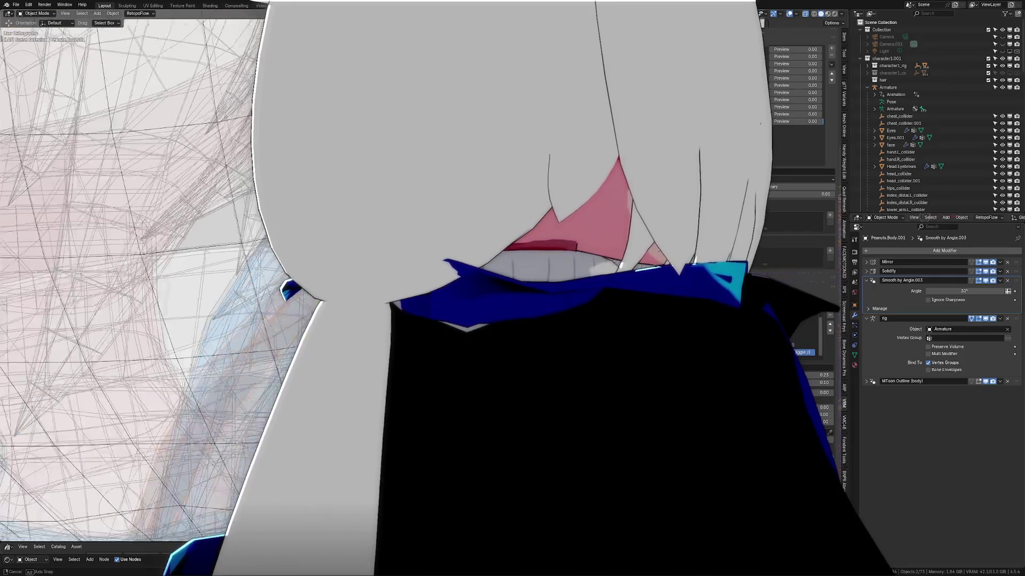
pyautogui.press('Tab')
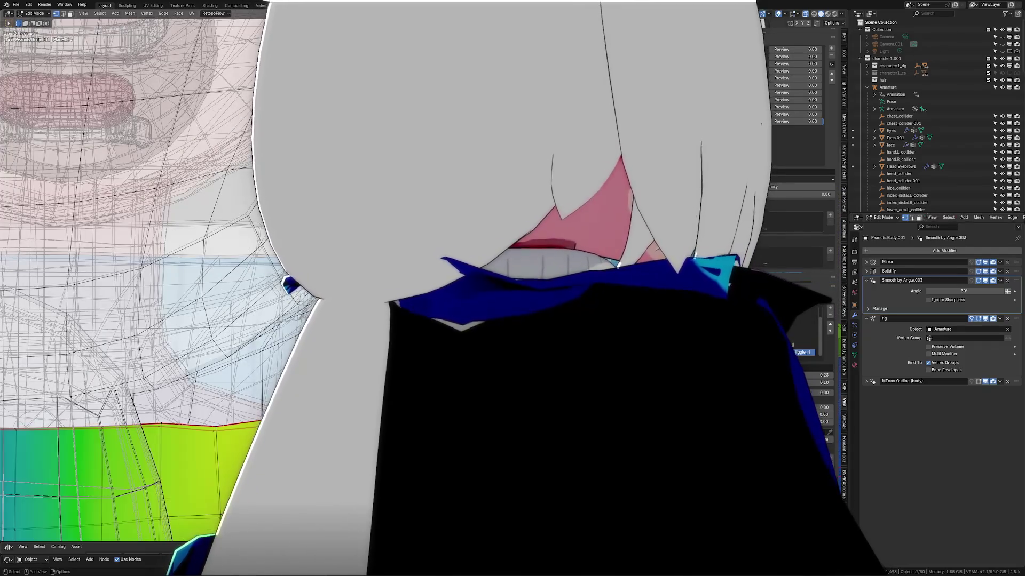
pyautogui.click(855, 353)
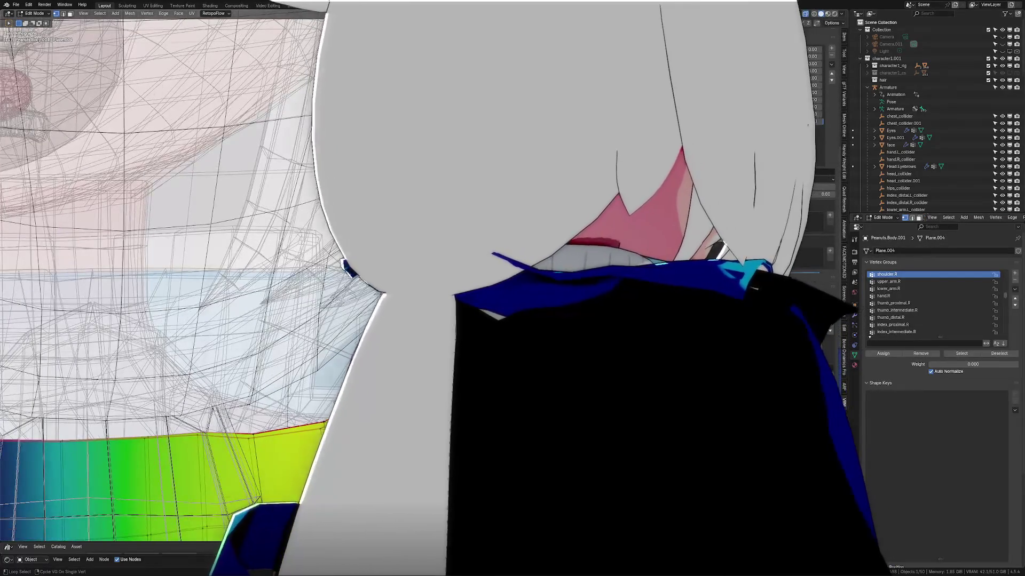
pyautogui.click(888, 281)
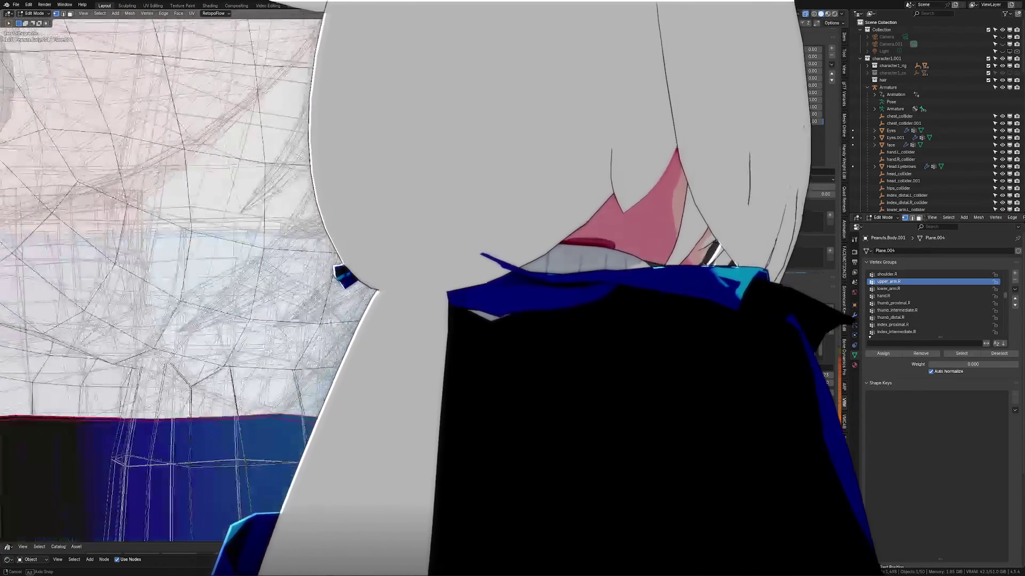
# Step: Compare the collar Plane's weights with the body's shoulder.R weights from several angles
pyautogui.moveTo(160, 240); pyautogui.dragTo(225, 177, button='middle')
pyautogui.click(224, 177)
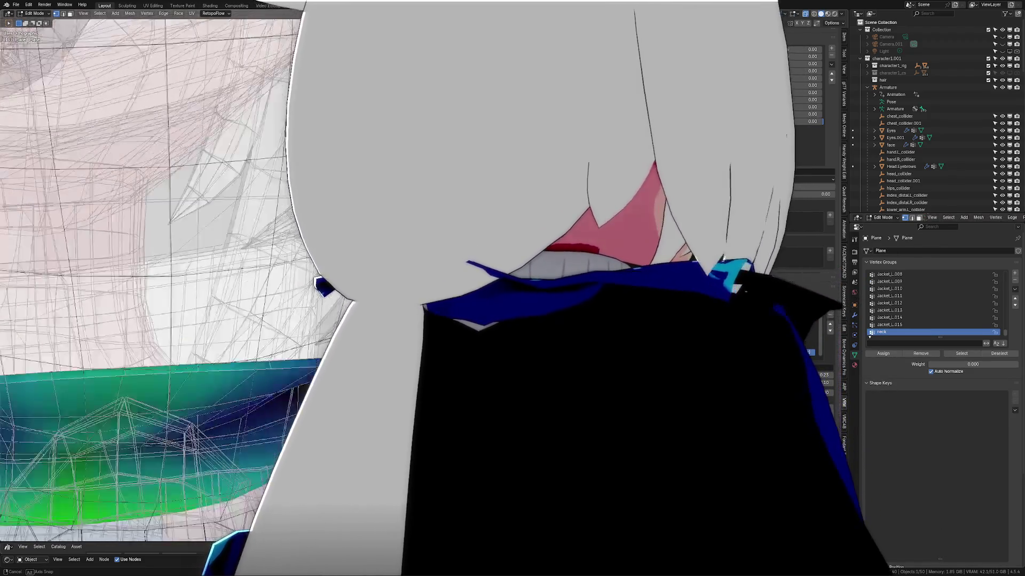
pyautogui.moveTo(226, 176); pyautogui.dragTo(240, 160, button='middle')
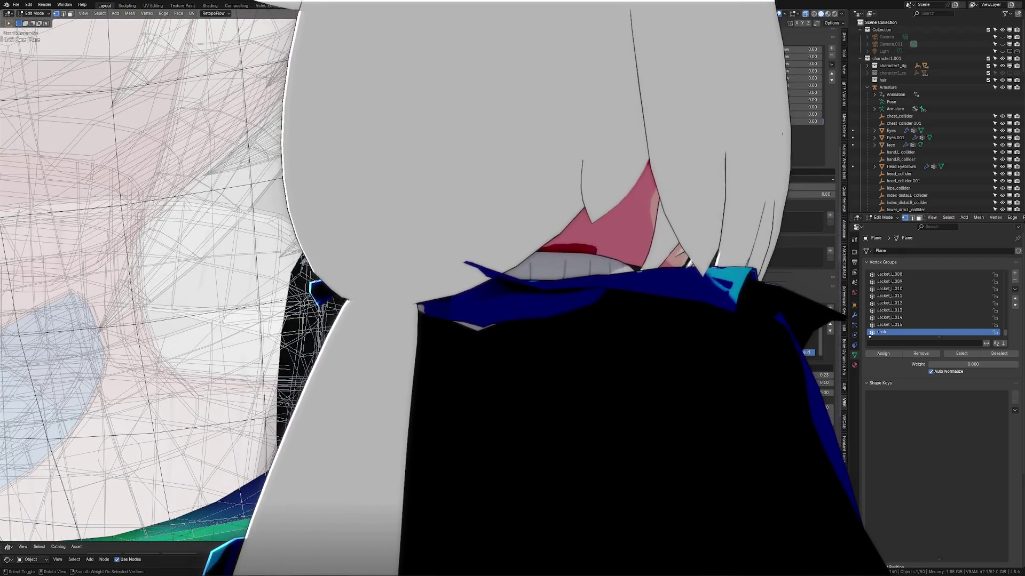
pyautogui.hotkey('alt', 'q')
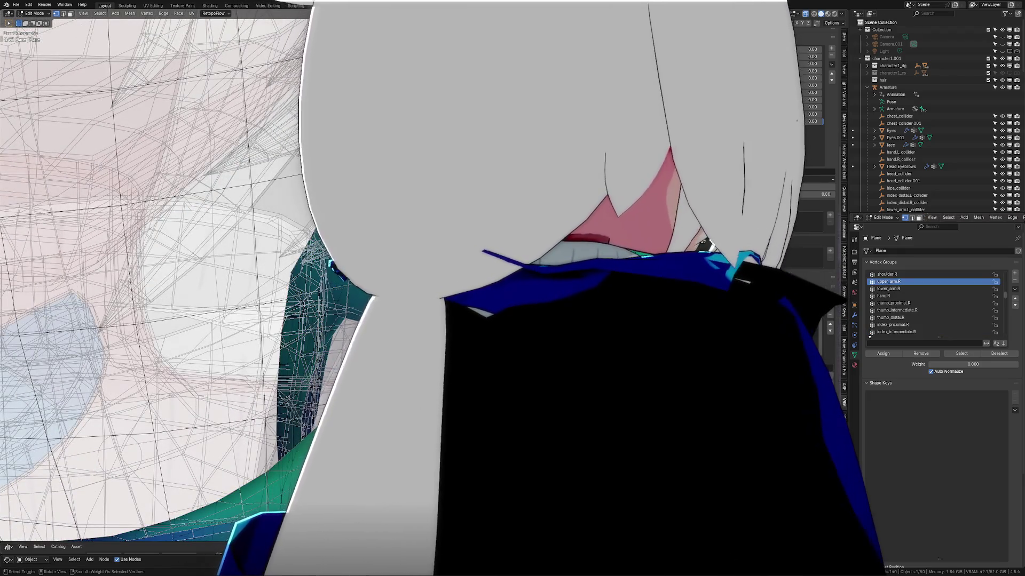
pyautogui.moveTo(161, 280); pyautogui.dragTo(177, 240, button='middle')
pyautogui.moveTo(161, 281); pyautogui.dragTo(168, 240, button='middle')
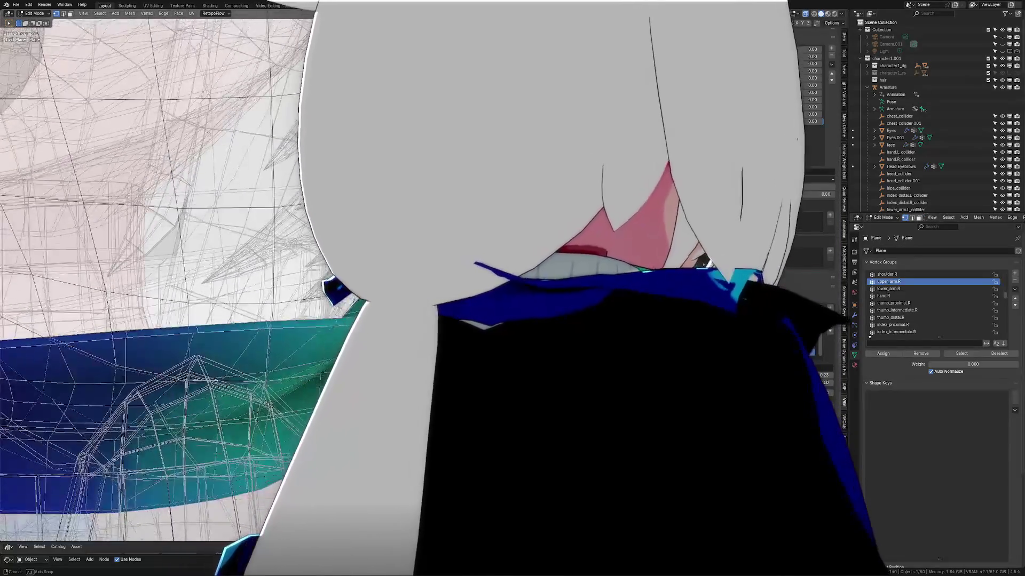
pyautogui.moveTo(161, 280); pyautogui.dragTo(168, 256, button='middle')
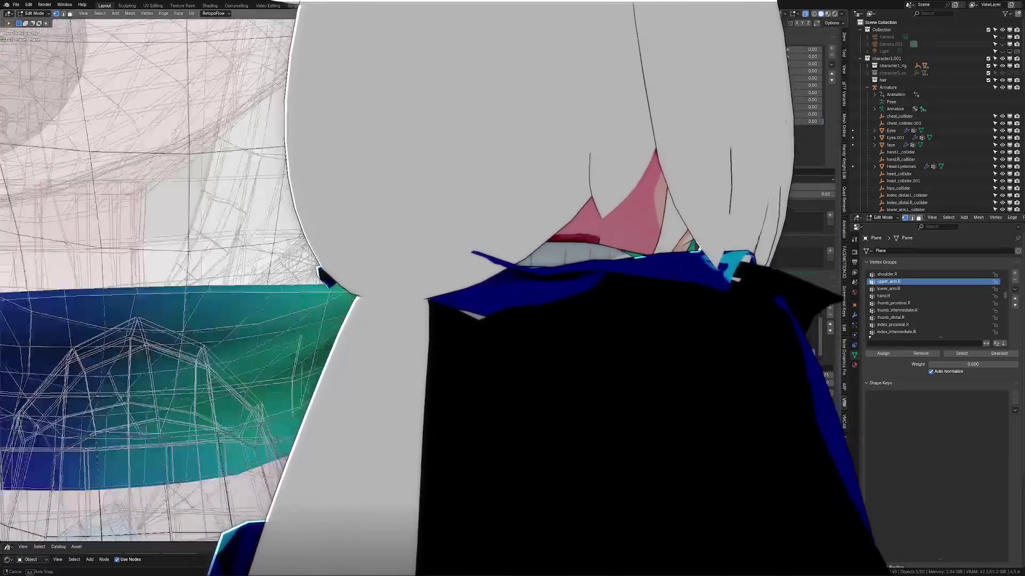
# Step: Re-enter the mesh to inspect the weight falloff, then return to object mode on the whole arm
pyautogui.press('Tab')
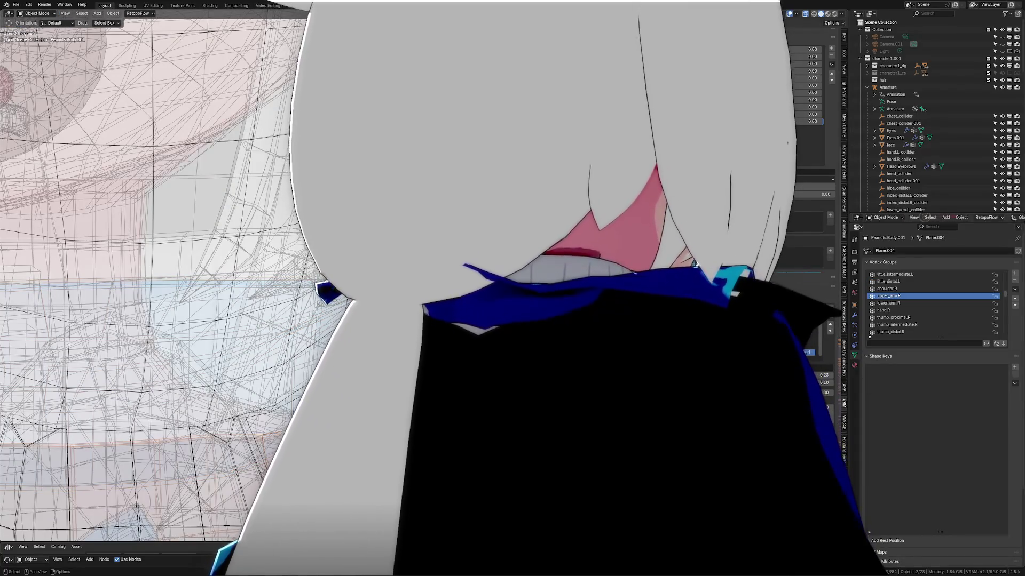
pyautogui.press('Tab')
pyautogui.moveTo(160, 280); pyautogui.dragTo(168, 256, button='middle')
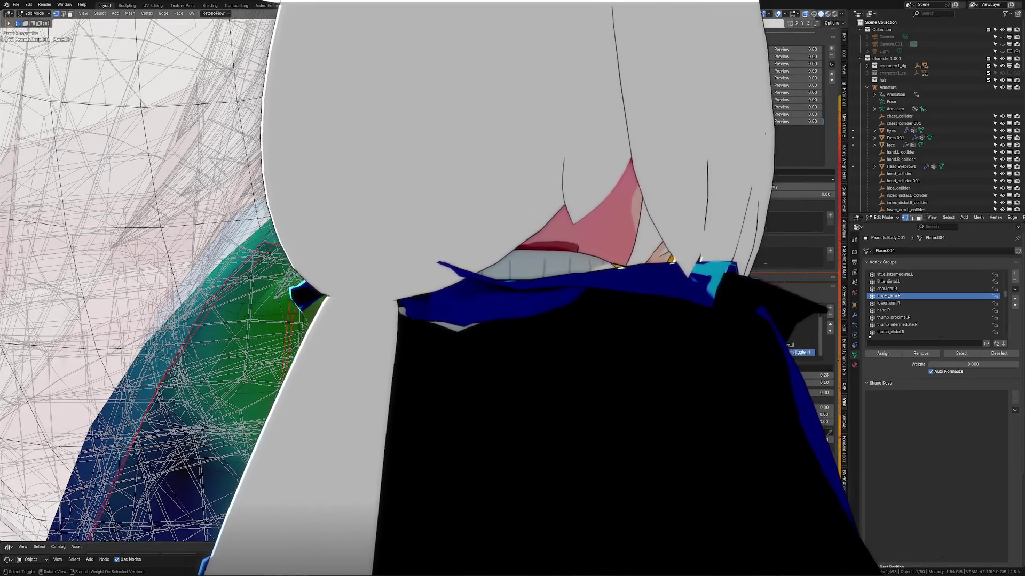
pyautogui.moveTo(160, 280); pyautogui.dragTo(184, 196, button='middle')
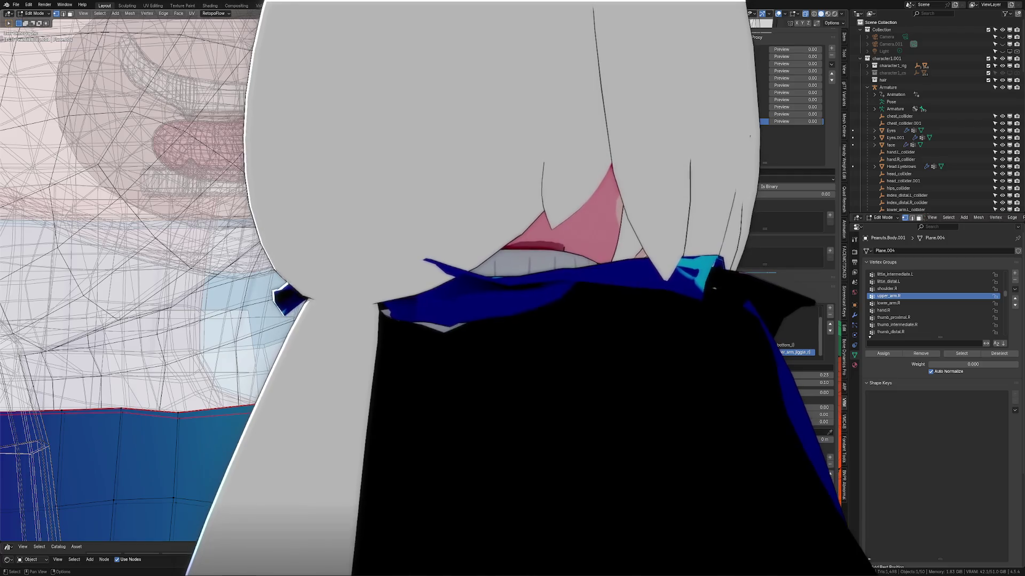
pyautogui.scroll(-3, 140, 288)
pyautogui.press('Tab')
pyautogui.scroll(-3, 140, 289)
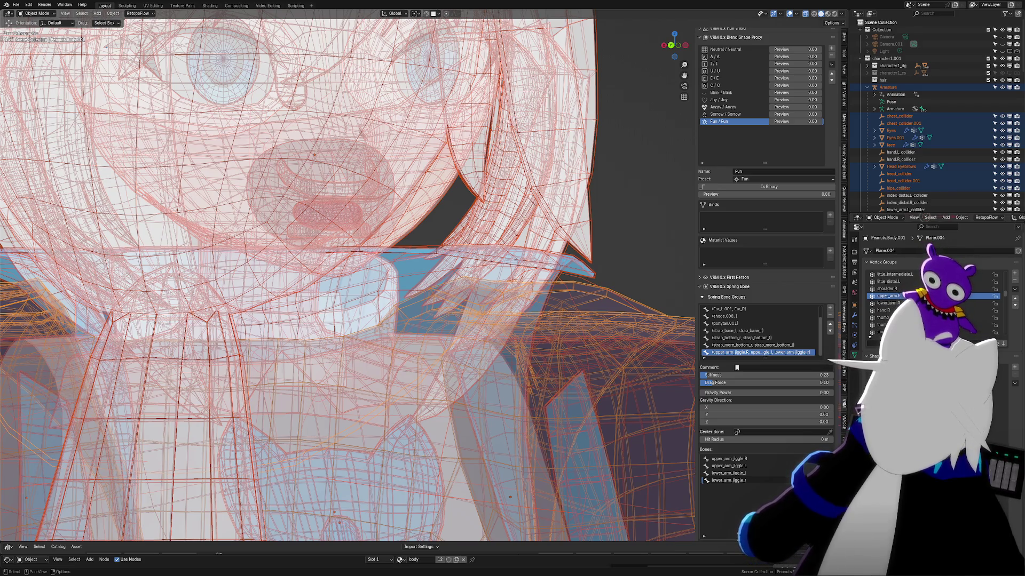
pyautogui.scroll(3, 509, 215)
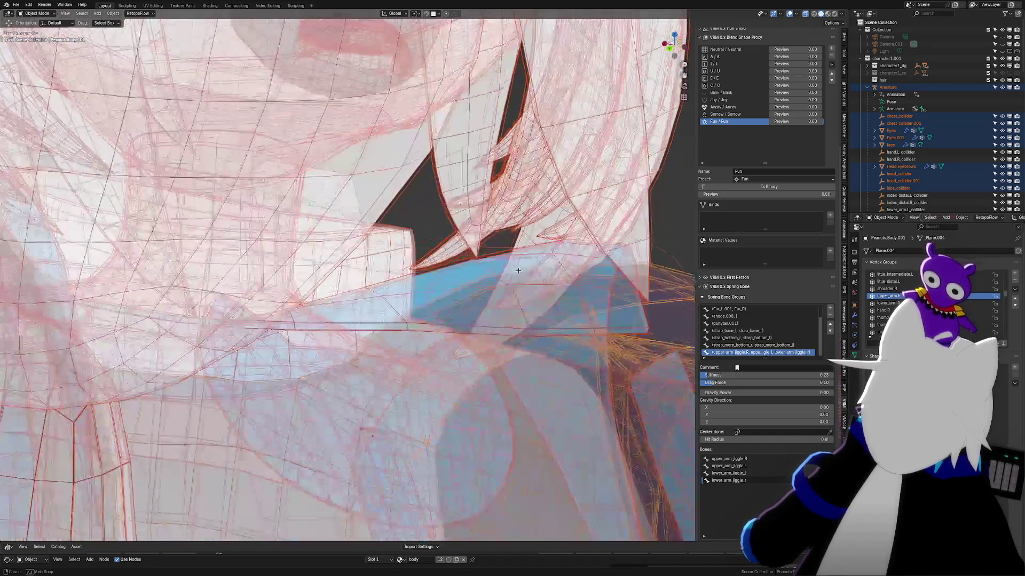
# Step: Select the blue collar piece and enter Edit Mode focused on the shoulder area
pyautogui.moveTo(572, 287); pyautogui.dragTo(541, 267, button='middle')
pyautogui.click(505, 287)
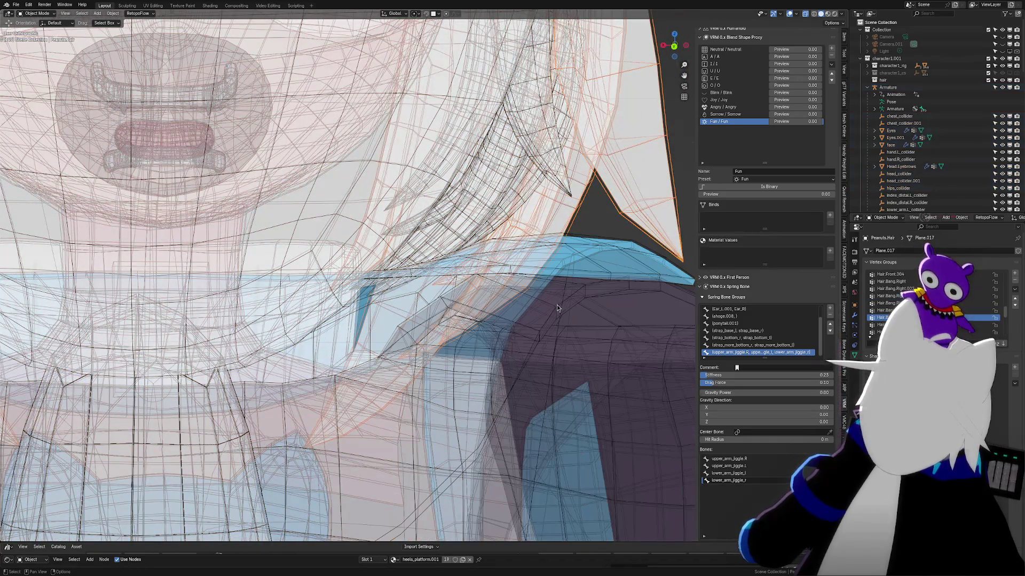
pyautogui.click(545, 306)
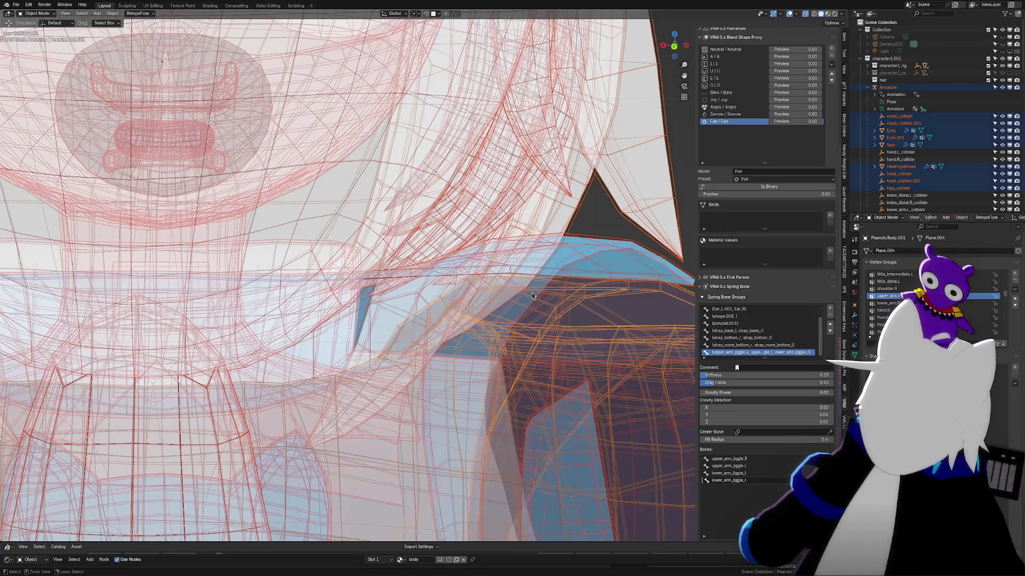
pyautogui.press('Tab')
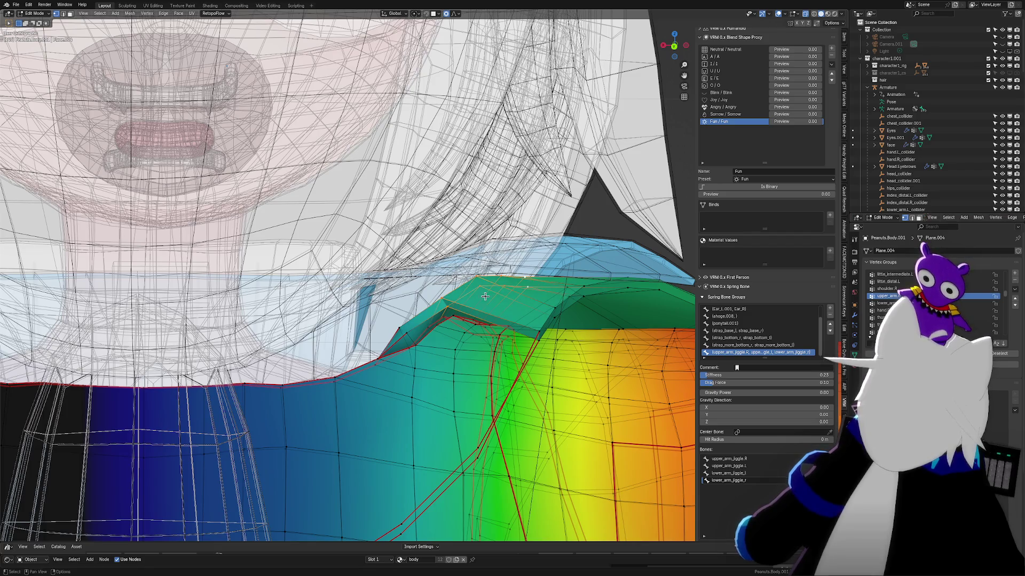
pyautogui.moveTo(492, 290); pyautogui.dragTo(489, 317, button='middle')
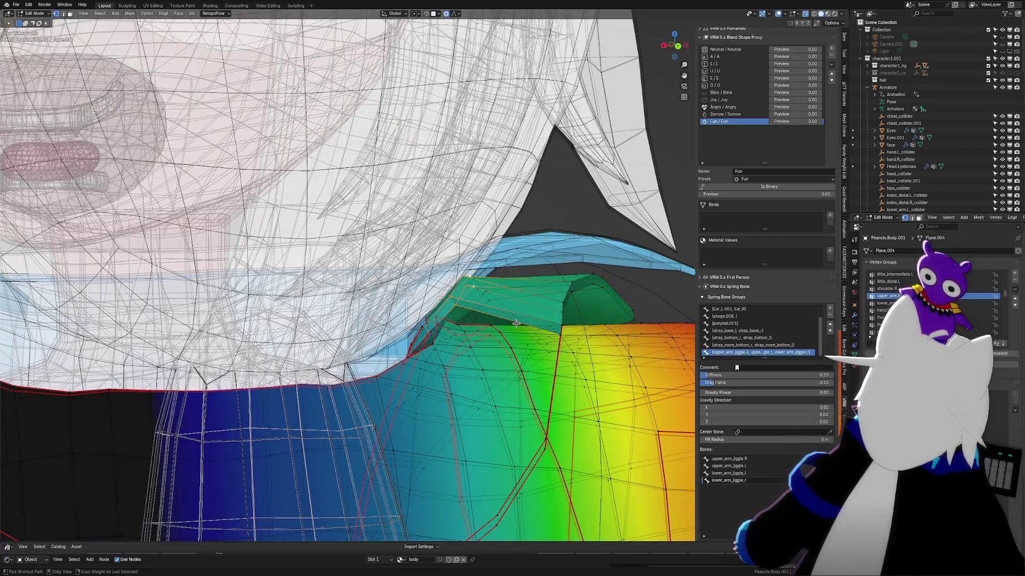
pyautogui.moveTo(524, 335); pyautogui.dragTo(524, 323, button='middle')
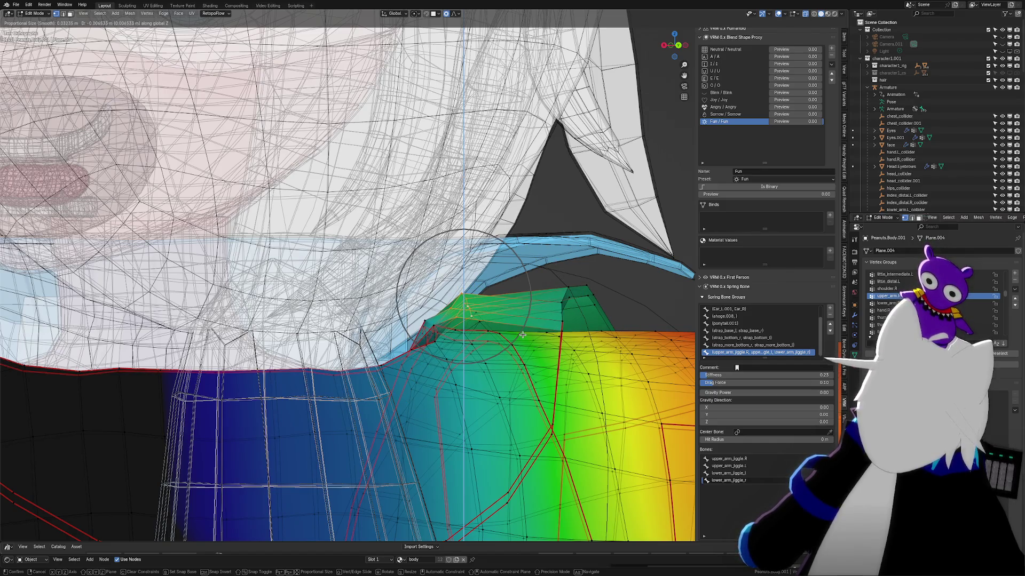
# Step: Nudge the shoulder vertices with three proportional-falloff moves where they meet the collar
pyautogui.click(523, 335)
pyautogui.moveTo(523, 335); pyautogui.dragTo(475, 296, button='middle')
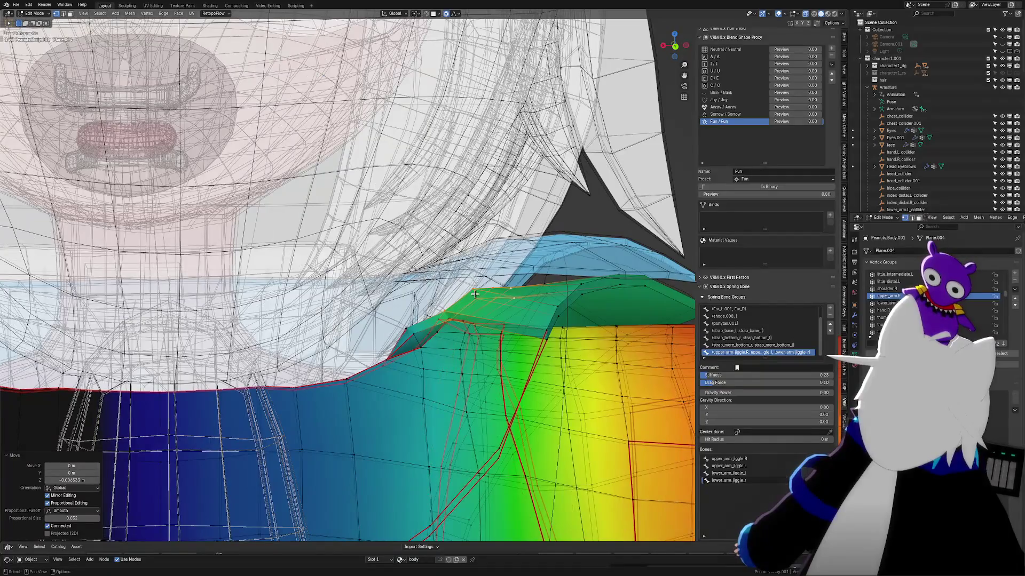
pyautogui.click(515, 314)
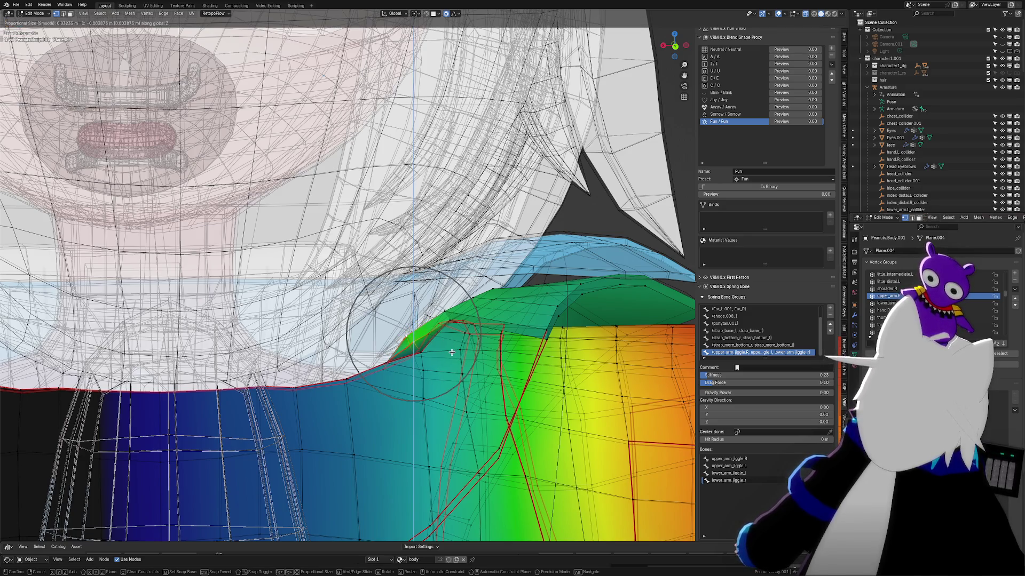
pyautogui.click(452, 353)
pyautogui.moveTo(452, 354)
pyautogui.mouseDown(button='middle')
pyautogui.moveTo(416, 382)
pyautogui.moveTo(434, 351)
pyautogui.mouseUp(button='middle')
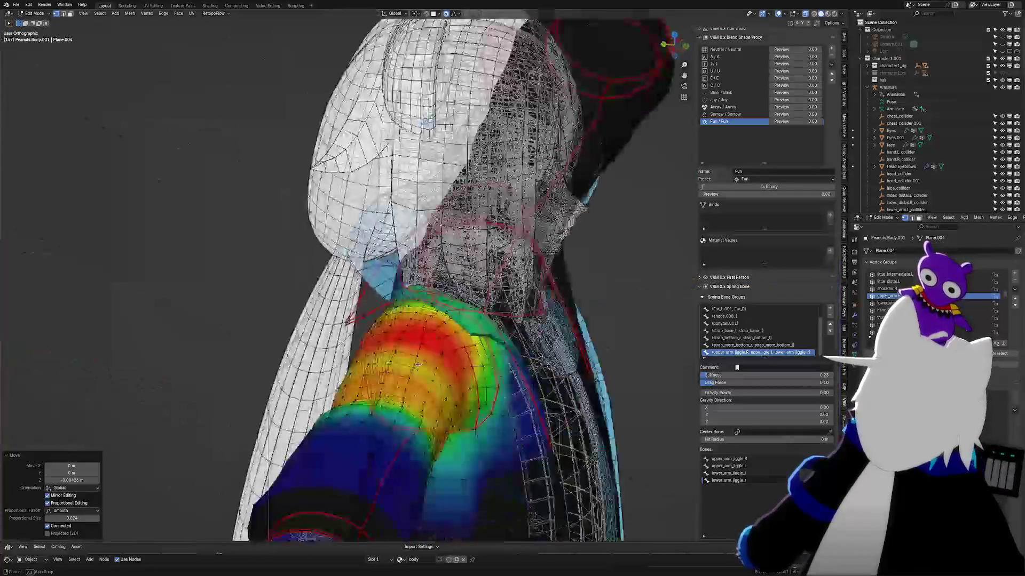
# Step: Return to Object Mode, save the file, and box-select the whole character
pyautogui.press('Tab')
pyautogui.scroll(-3, 456, 336)
pyautogui.scroll(2, 467, 334)
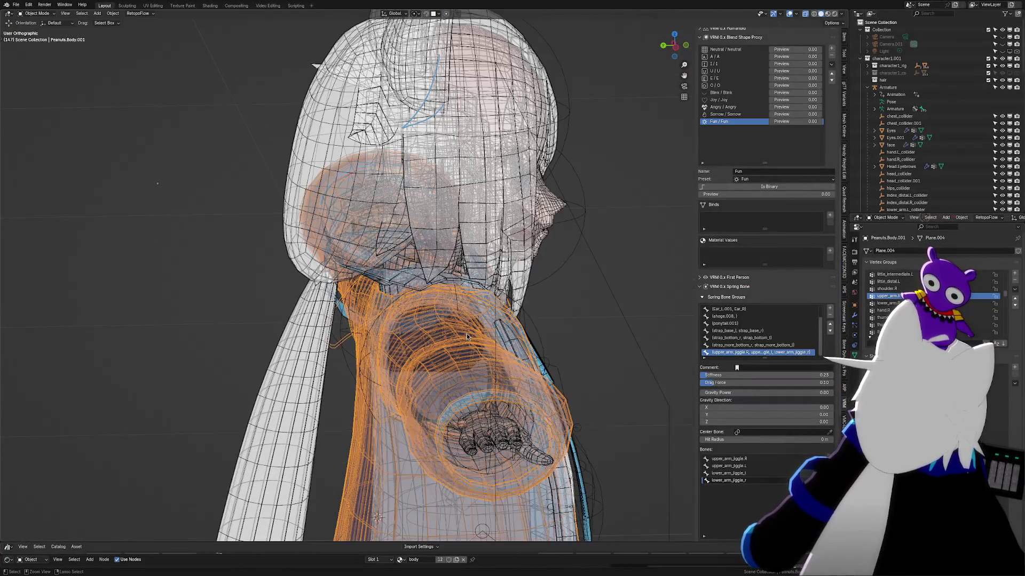
pyautogui.hotkey('ctrl', 's')
pyautogui.scroll(-3, 497, 331)
pyautogui.scroll(-2, 536, 331)
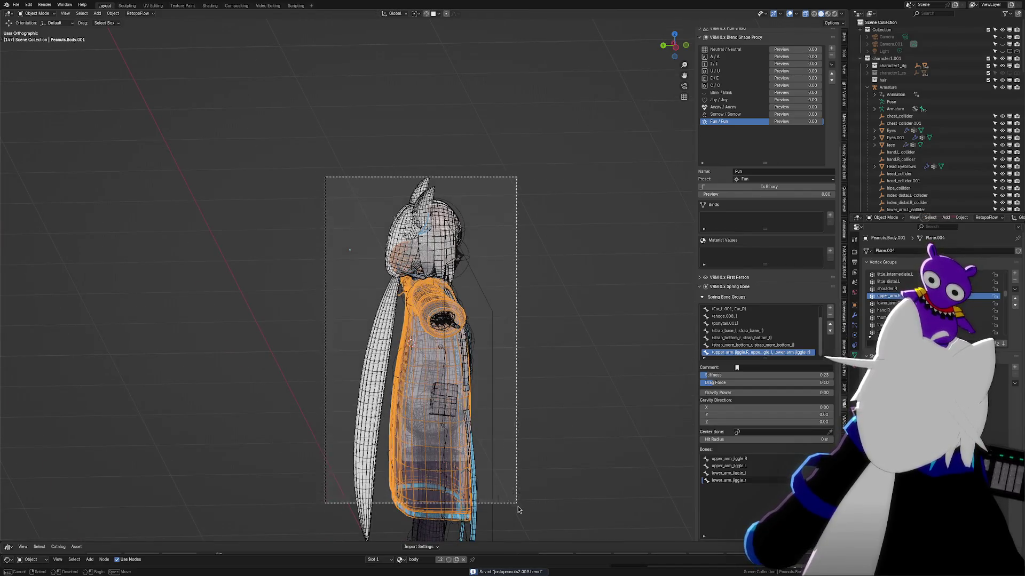
pyautogui.moveTo(324, 182); pyautogui.dragTo(520, 537)
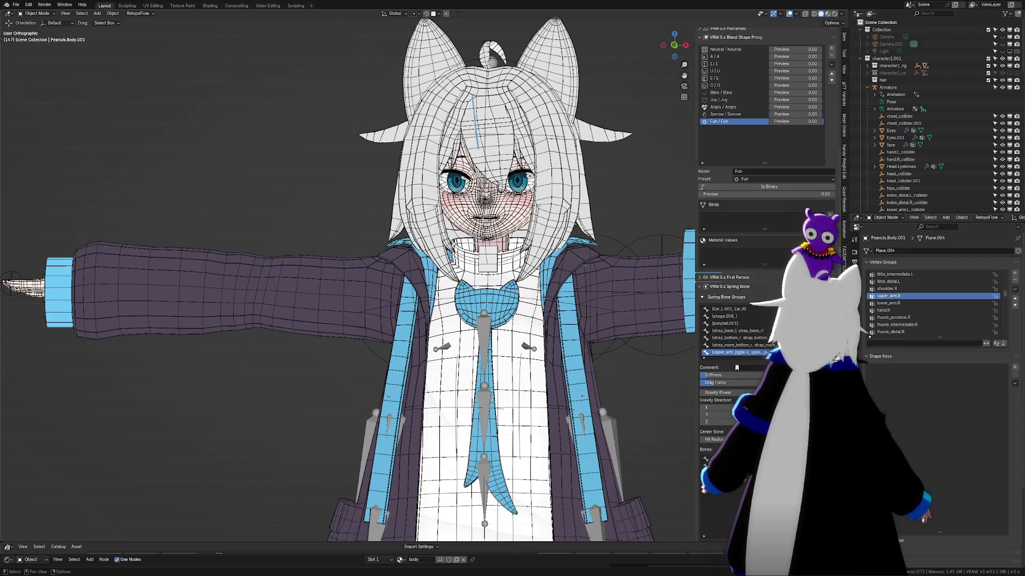
# Step: In Pose Mode, rotate the upper_arm.R bone about 44° downward to test deformation
pyautogui.click(366, 418)
pyautogui.hotkey('ctrl', 'Tab')
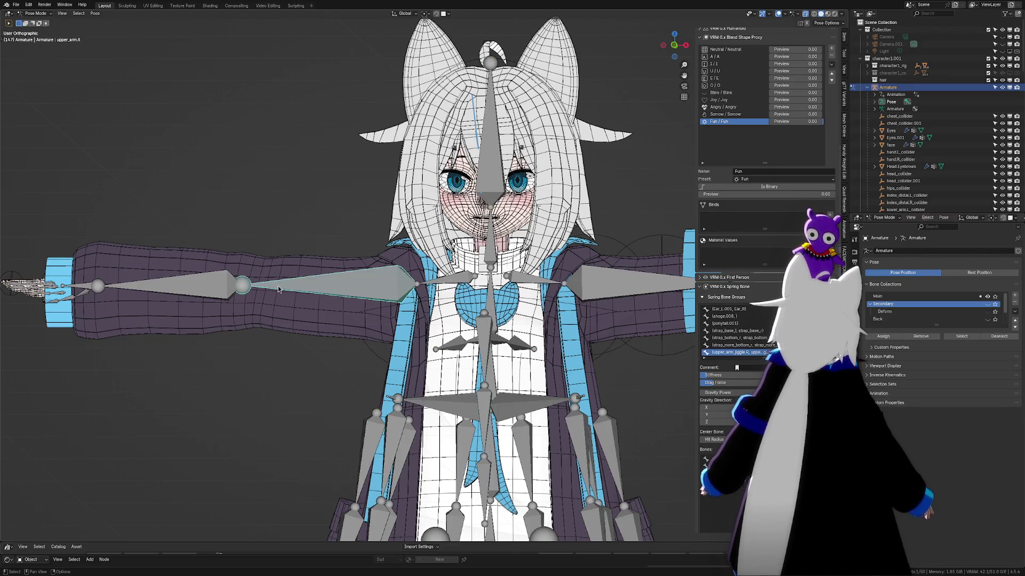
pyautogui.press('r')
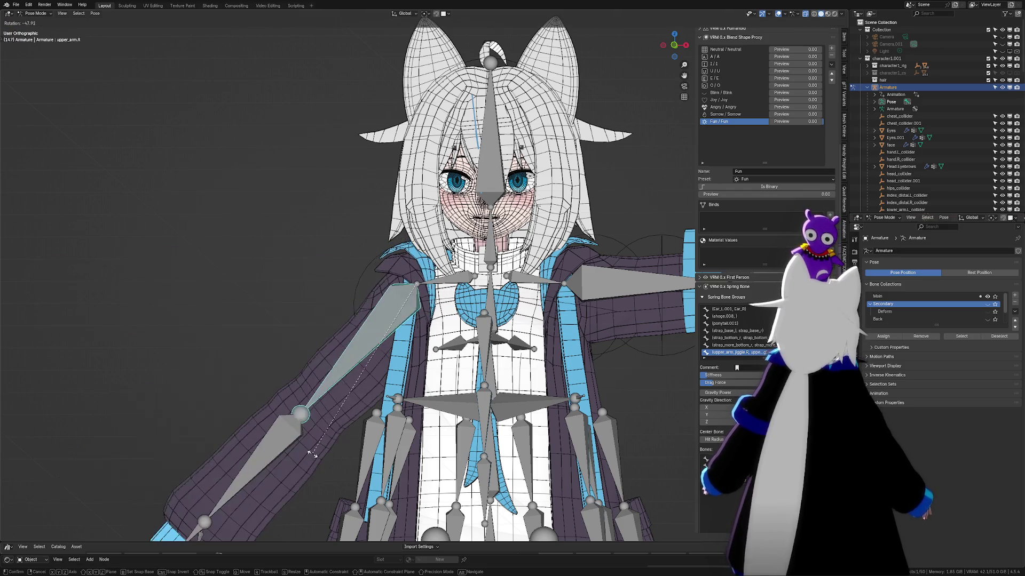
pyautogui.click(366, 473)
# Step: Check the shoulder and the bone's properties, then return to Object Mode
pyautogui.moveTo(366, 473)
pyautogui.mouseDown(button='middle')
pyautogui.moveTo(528, 300)
pyautogui.moveTo(462, 227)
pyautogui.moveTo(782, 241)
pyautogui.mouseUp(button='middle')
pyautogui.scroll(3, 461, 226)
pyautogui.scroll(2, 461, 227)
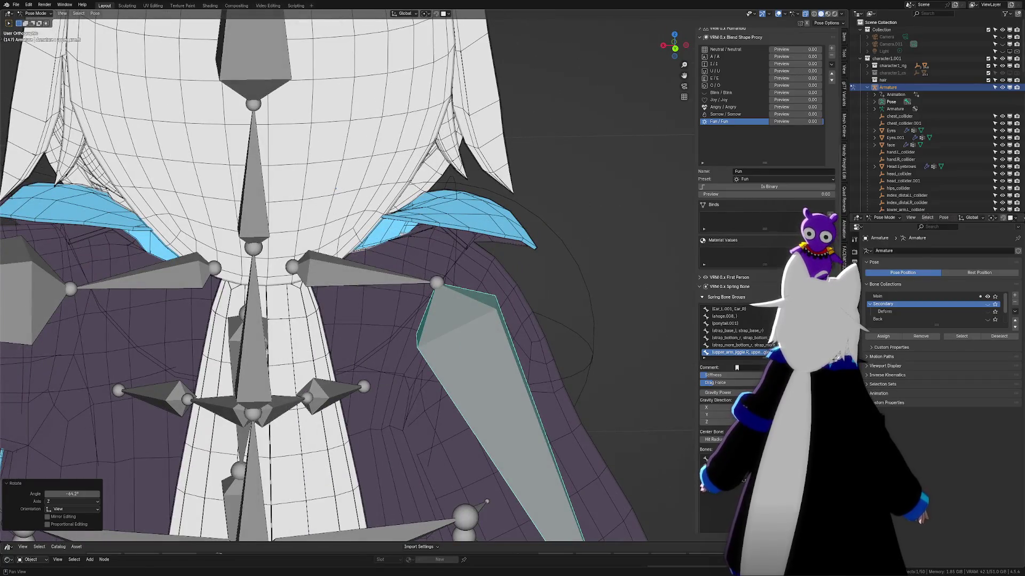
pyautogui.click(858, 348)
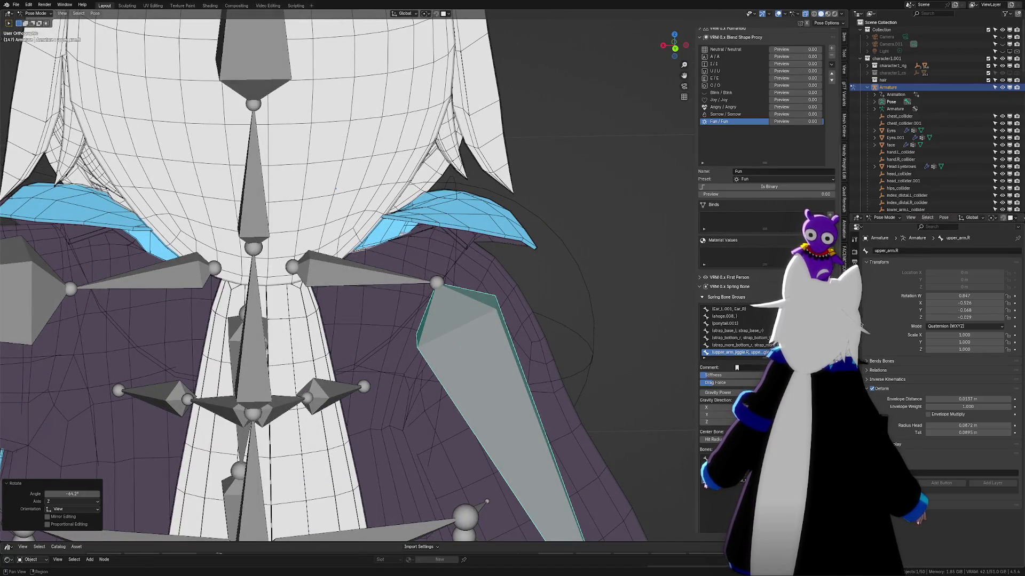
pyautogui.click(616, 272)
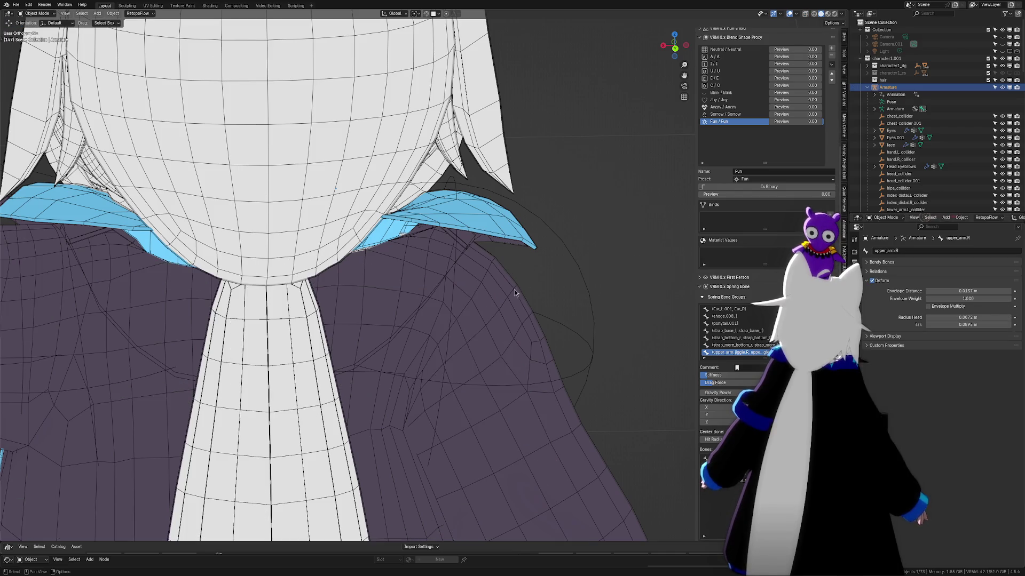
# Step: Select the blue collar mesh, show its modifiers and enter Edit Mode
pyautogui.click(500, 217)
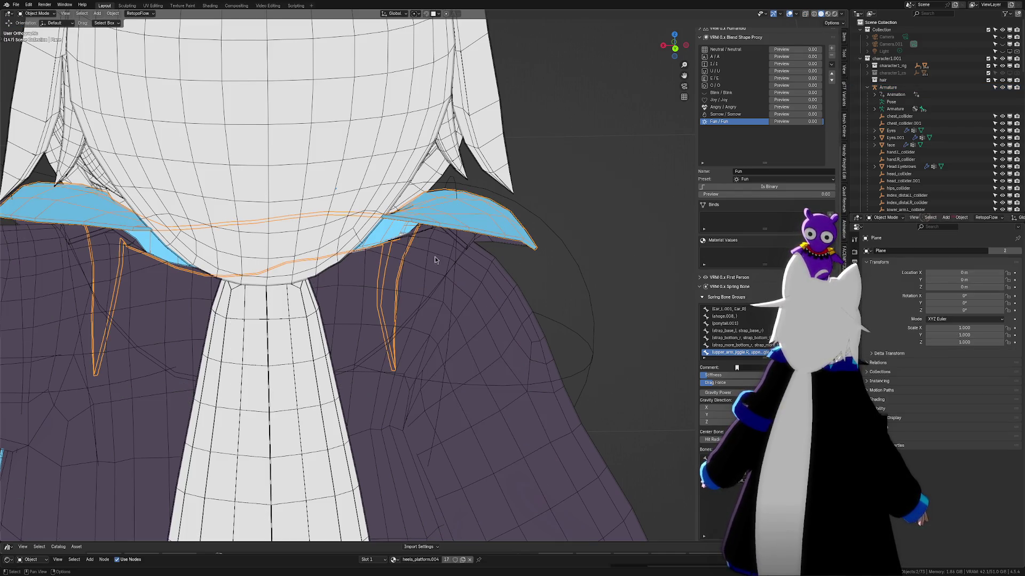
pyautogui.click(856, 306)
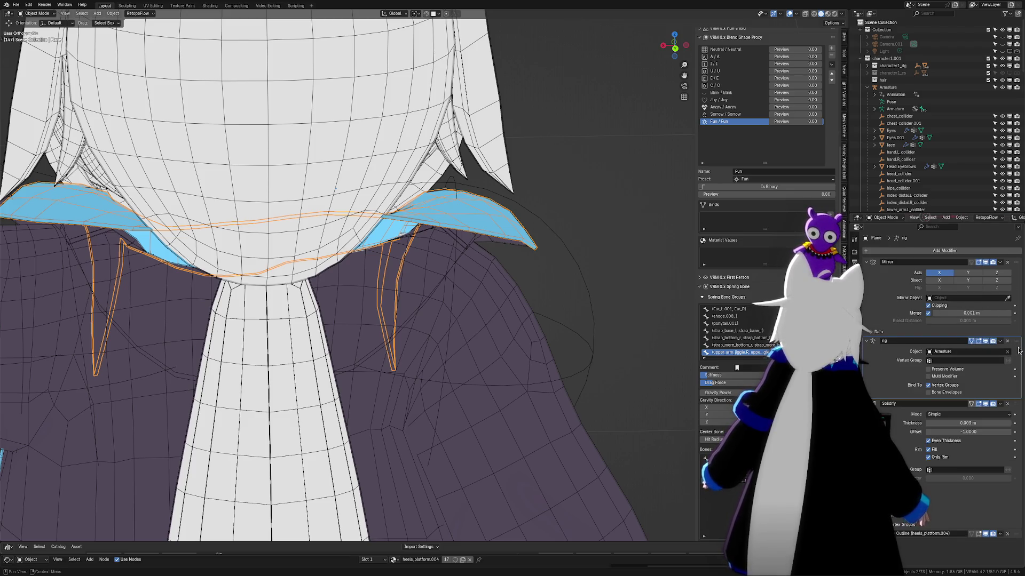
pyautogui.moveTo(567, 309); pyautogui.dragTo(539, 286, button='middle')
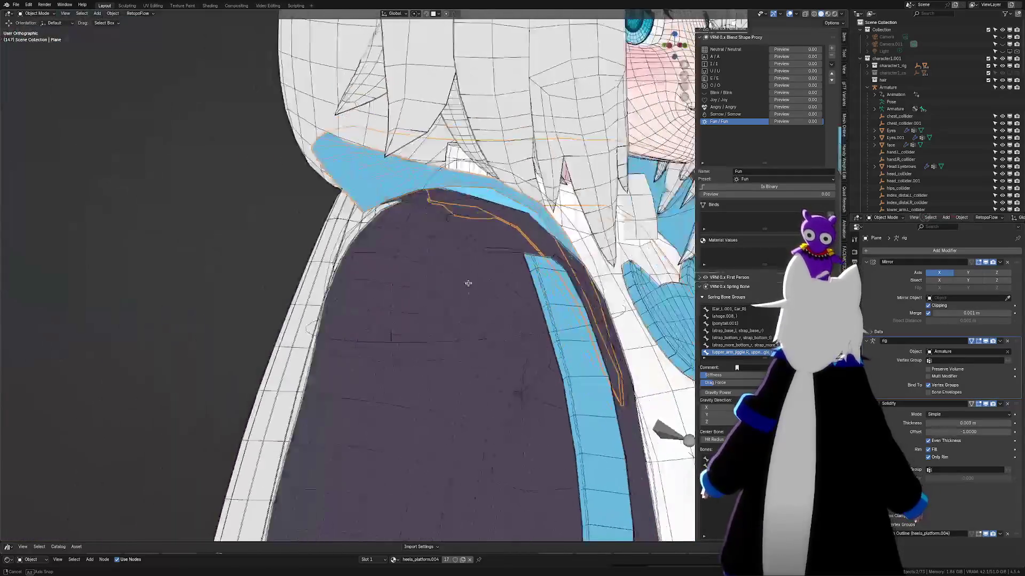
pyautogui.press('Tab')
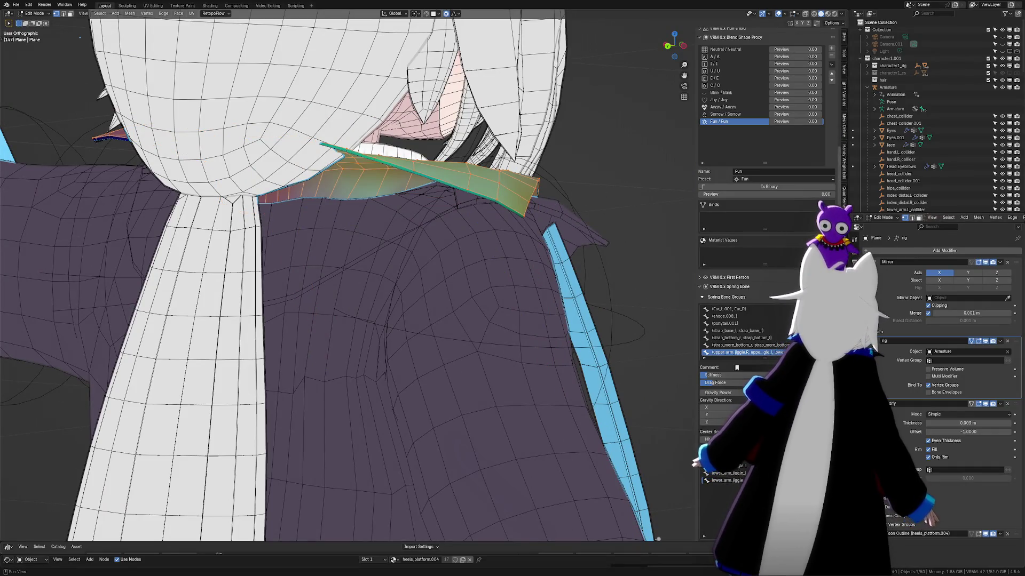
# Step: Bring up the Handy Weight Edit vertex group list in the Auto-Rig Pro sidebar
pyautogui.click(843, 96)
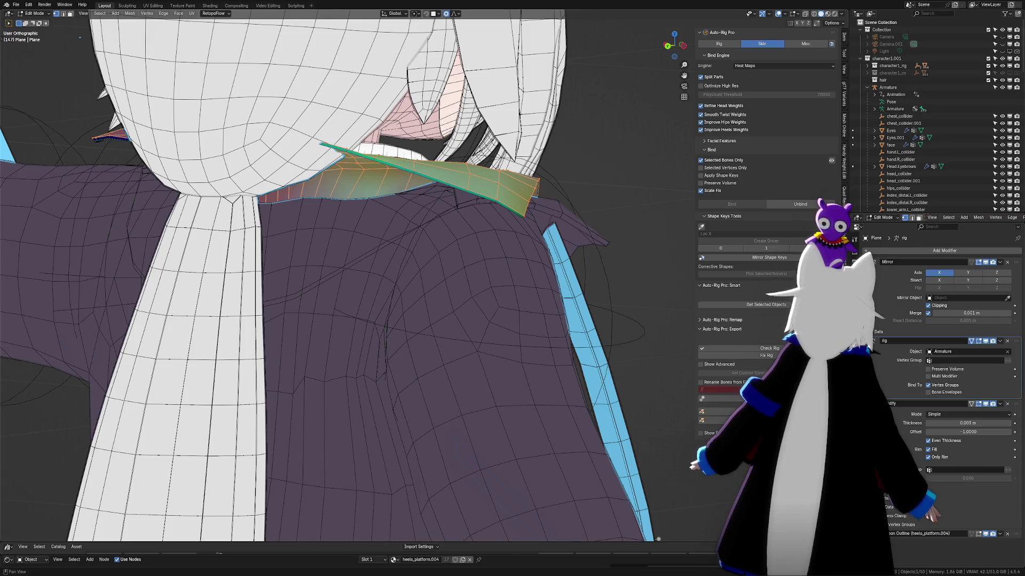
pyautogui.click(844, 173)
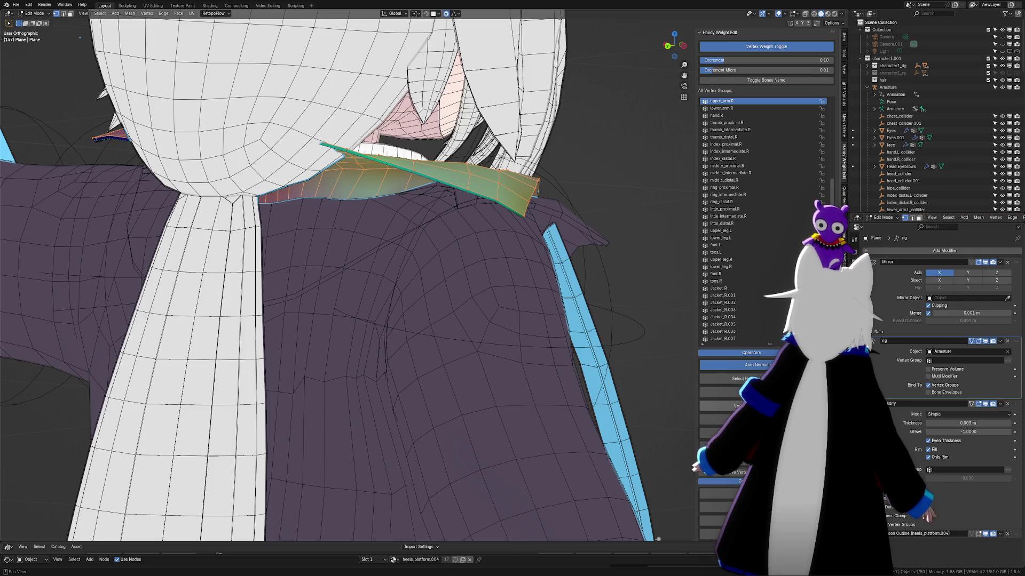
# Step: Select a row of faces on the collar's inner edge and add the row above it
pyautogui.moveTo(488, 359)
pyautogui.mouseDown(button='middle')
pyautogui.moveTo(513, 360)
pyautogui.moveTo(526, 338)
pyautogui.moveTo(515, 327)
pyautogui.moveTo(526, 321)
pyautogui.moveTo(552, 348)
pyautogui.moveTo(445, 303)
pyautogui.mouseUp(button='middle')
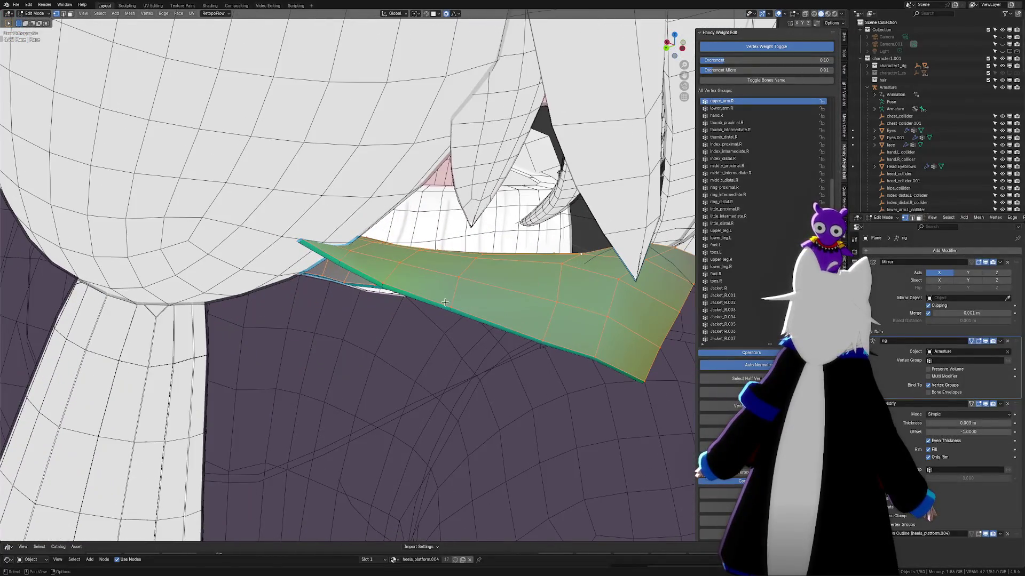
pyautogui.click(391, 268)
pyautogui.moveTo(391, 268); pyautogui.dragTo(369, 275, button='middle')
pyautogui.click(346, 278)
pyautogui.moveTo(446, 289); pyautogui.dragTo(373, 247, button='middle')
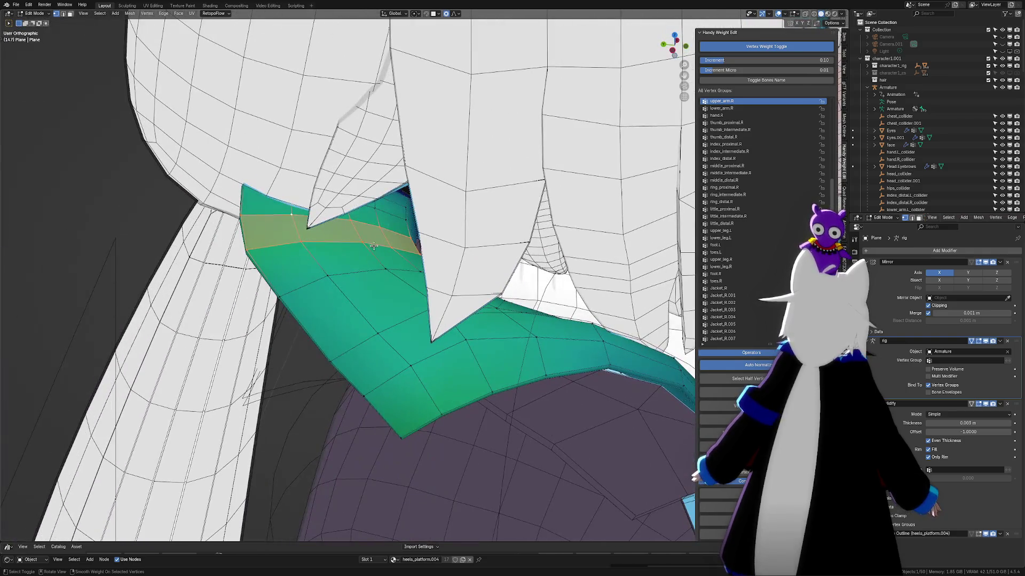
pyautogui.keyDown('alt'); pyautogui.keyDown('shift'); pyautogui.click(388, 211); pyautogui.keyUp('shift'); pyautogui.keyUp('alt')
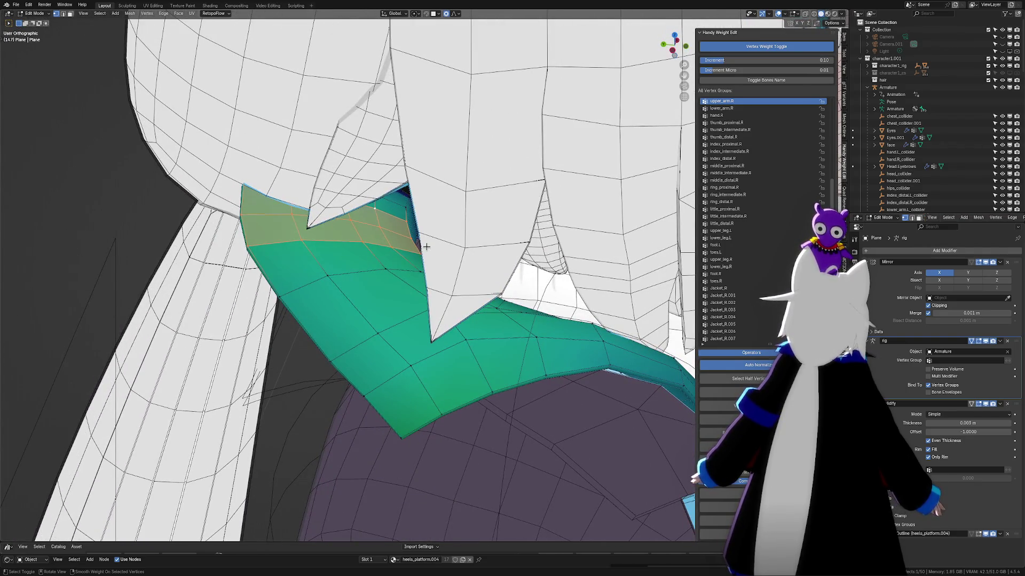
pyautogui.scroll(-4, 424, 246)
pyautogui.scroll(-4, 480, 280)
pyautogui.scroll(-3, 560, 320)
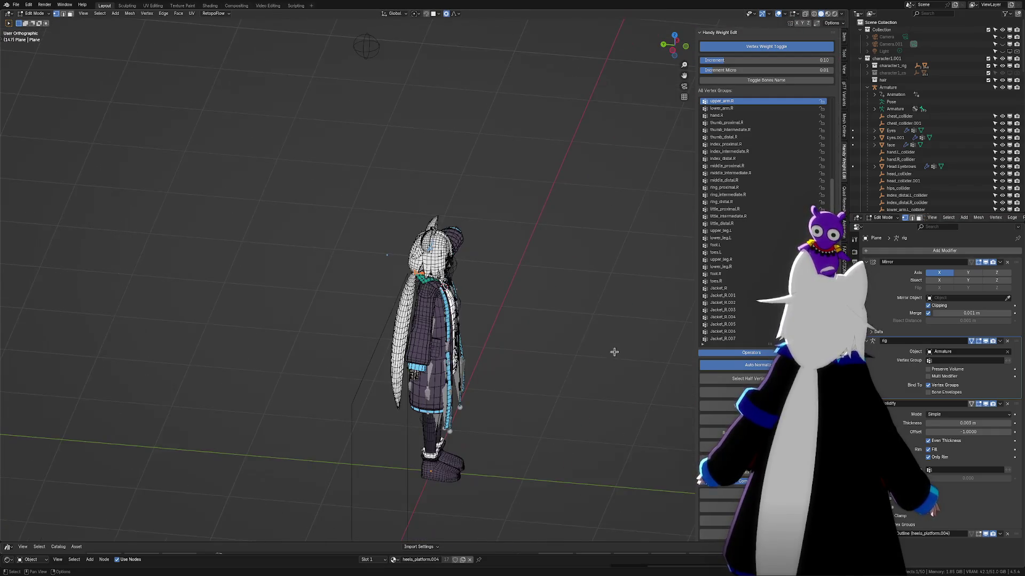
# Step: Return to Object Mode, box-select the character, use Quick Favorites and view it from the front
pyautogui.press('Tab')
pyautogui.moveTo(378, 180); pyautogui.dragTo(539, 498)
pyautogui.press('q')
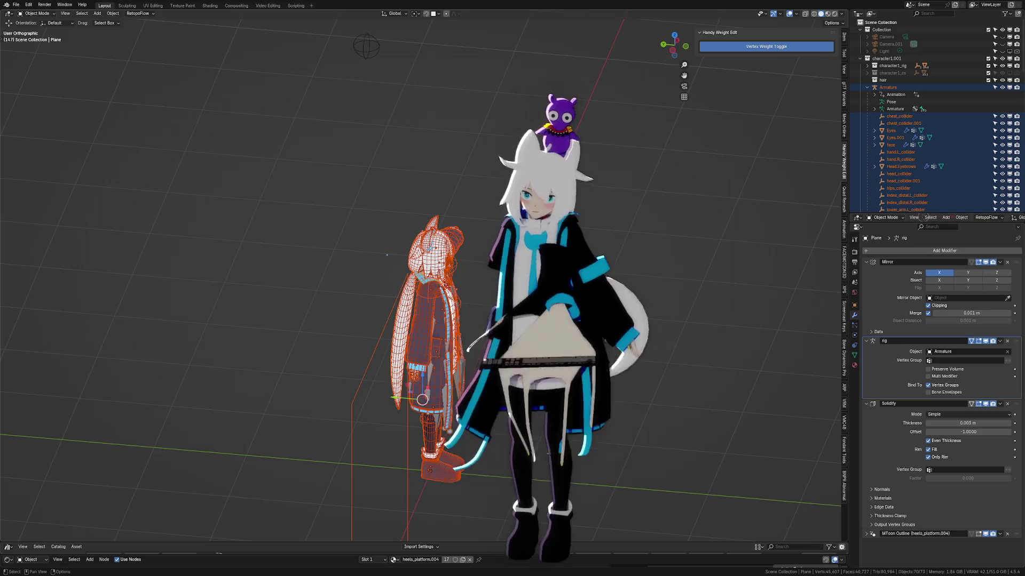
pyautogui.scroll(2, 617, 376)
pyautogui.moveTo(617, 377); pyautogui.dragTo(528, 378, button='middle')
pyautogui.scroll(-3, 529, 377)
# Step: In Pose Mode, clear all bone rotations back to T-pose and return to Object Mode
pyautogui.click(455, 403)
pyautogui.hotkey('ctrl', 'Tab')
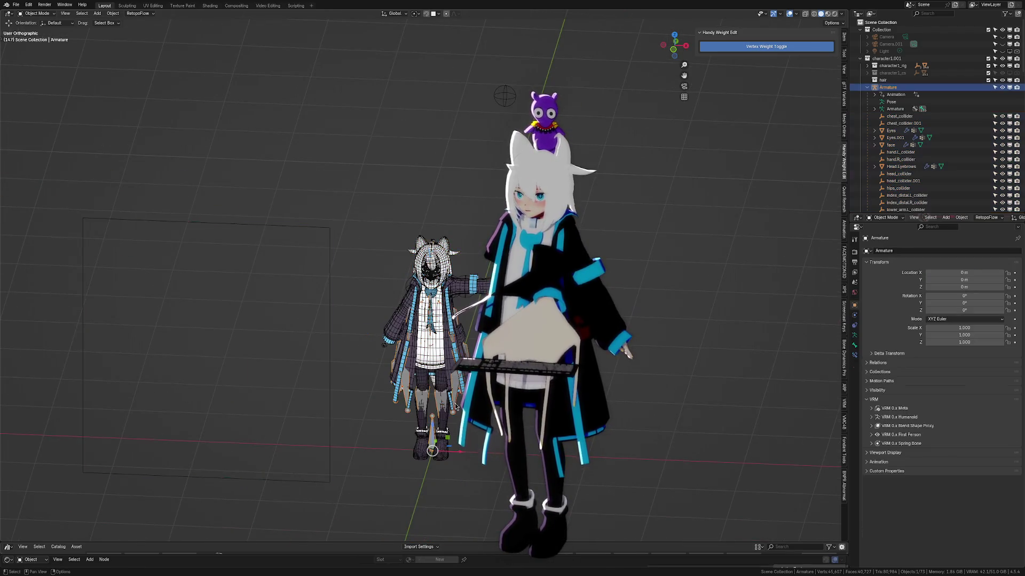
pyautogui.press('a')
pyautogui.hotkey('alt', 'r')
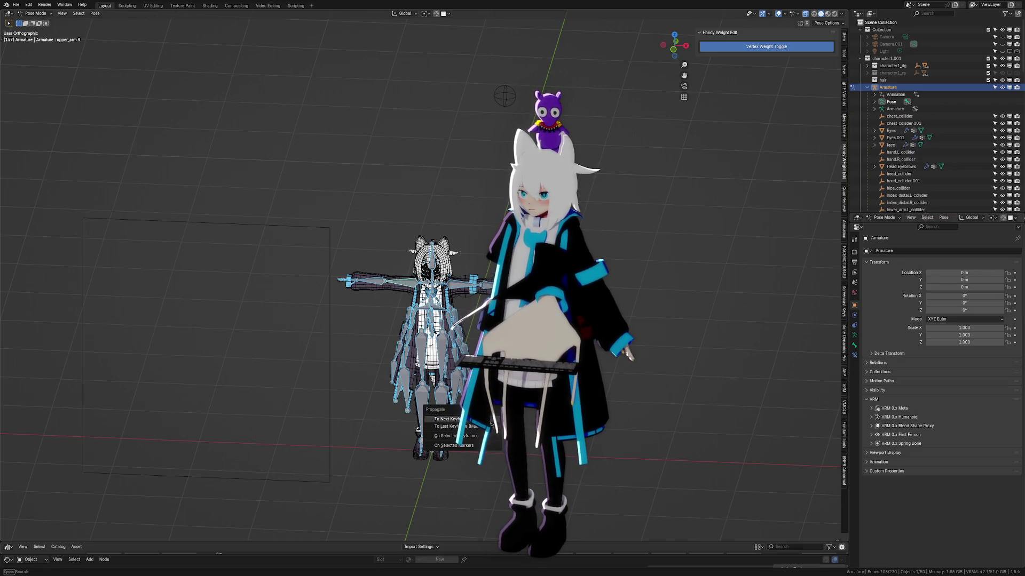
pyautogui.hotkey('ctrl', 'Tab')
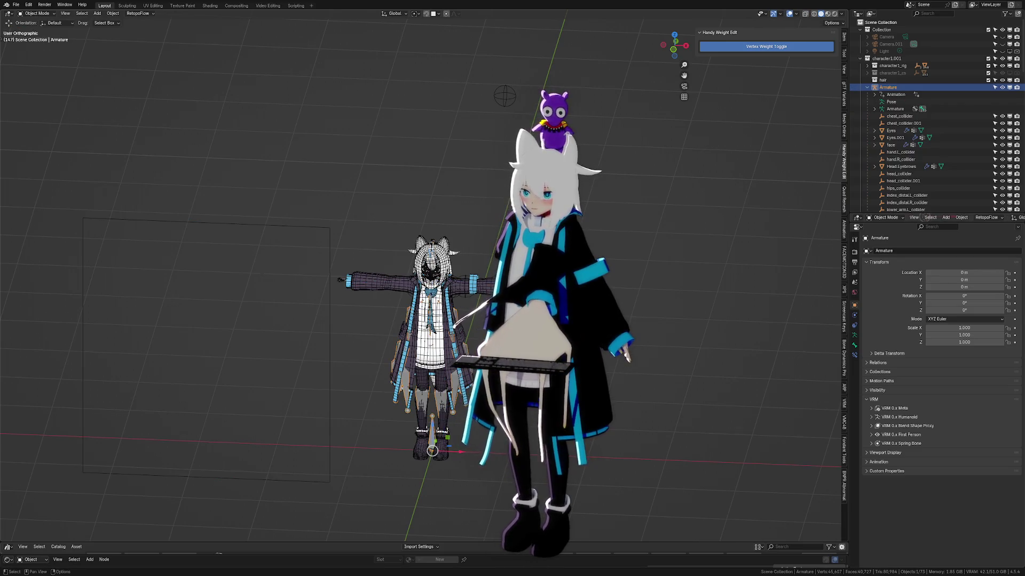
# Step: Back in Object Mode, select the whole character and save the file
pyautogui.hotkey('ctrl', 'Tab')
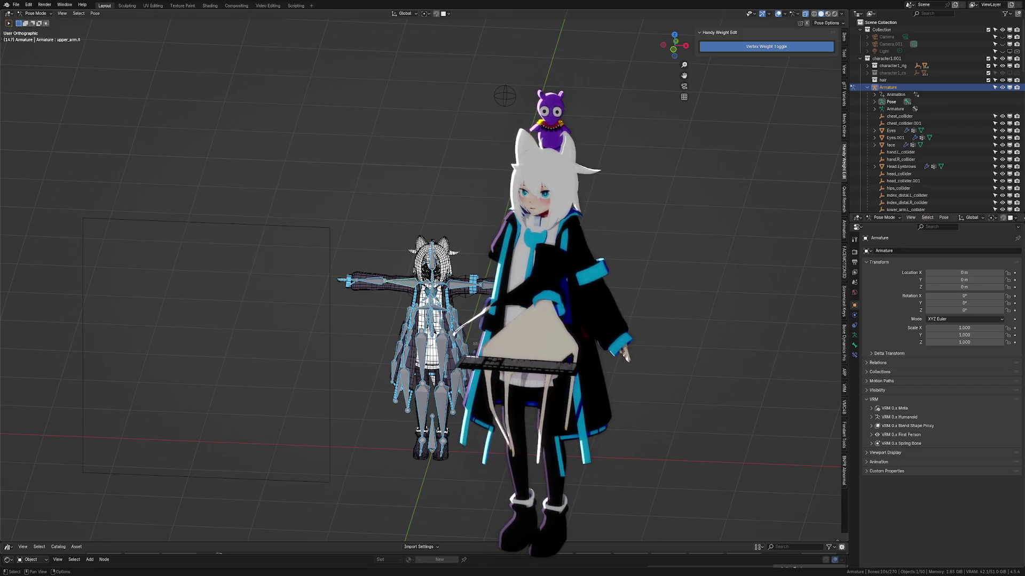
pyautogui.hotkey('ctrl', 'Tab')
pyautogui.hotkey('ctrl', 's')
pyautogui.moveTo(330, 211); pyautogui.dragTo(601, 472)
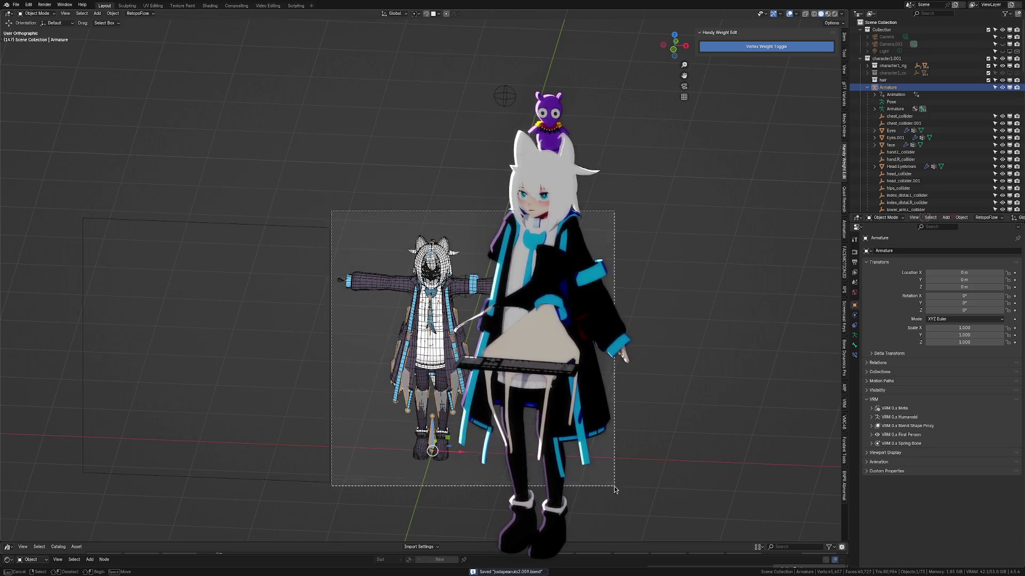